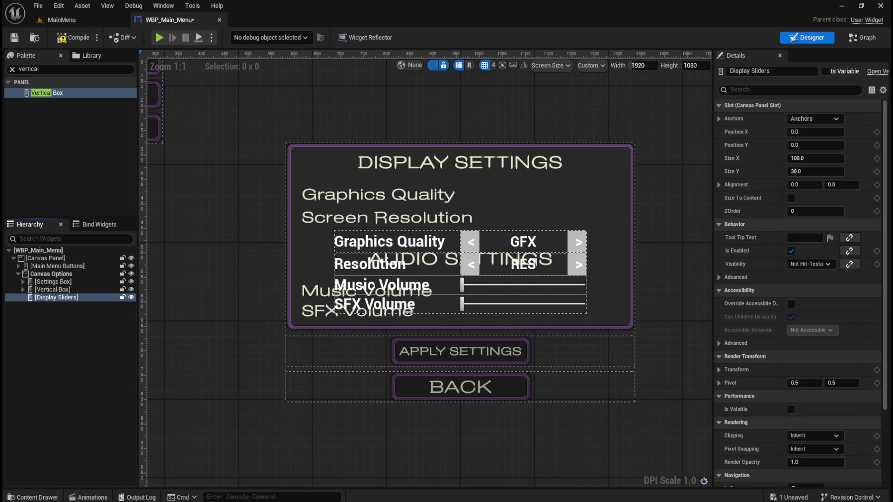
Step: Tick Size To Content for the Display Sliders vertical box
click(62, 298)
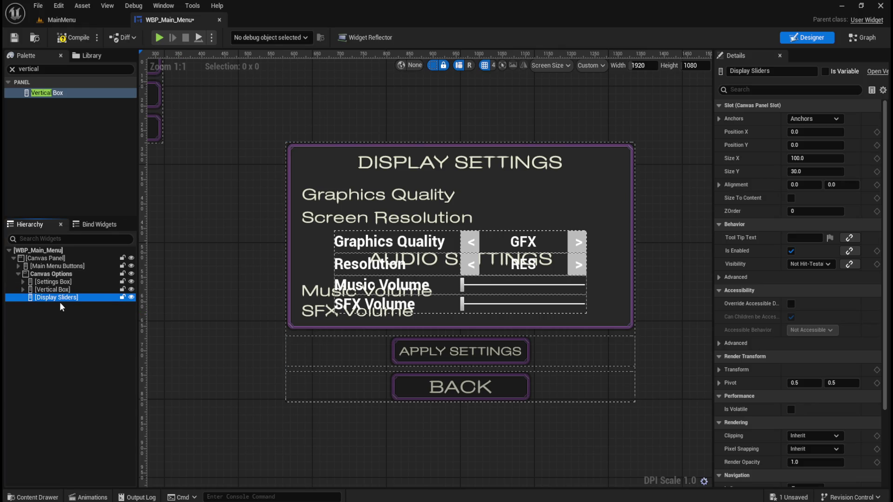
click(791, 197)
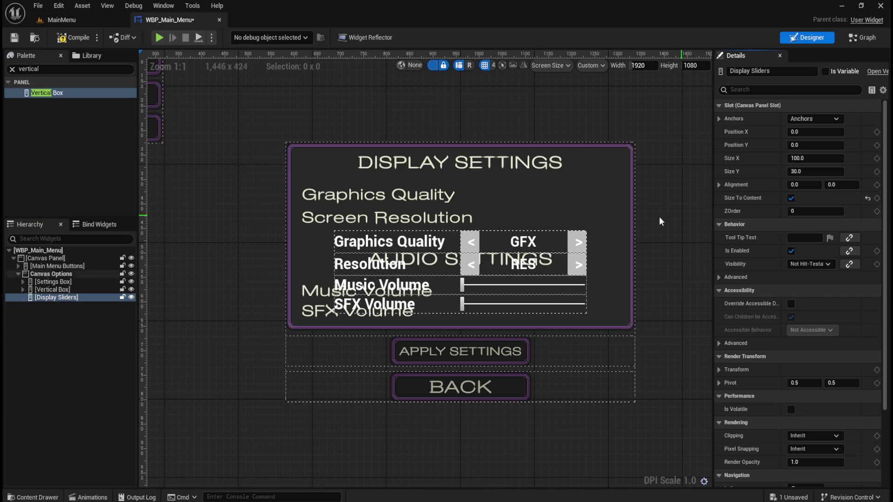
scroll(412, 300, down, 4)
scroll(418, 300, up, 3)
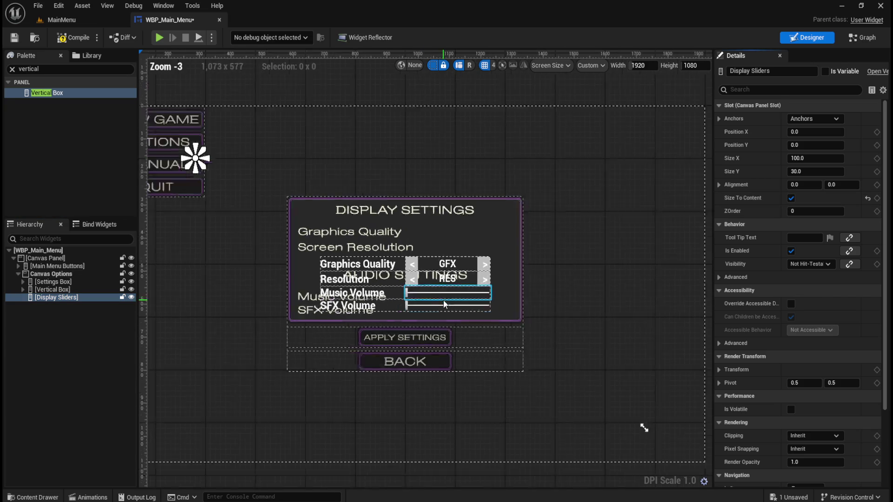
click(72, 297)
Step: Anchor Display Sliders to the centre and reset Position X and Y to 0
click(824, 119)
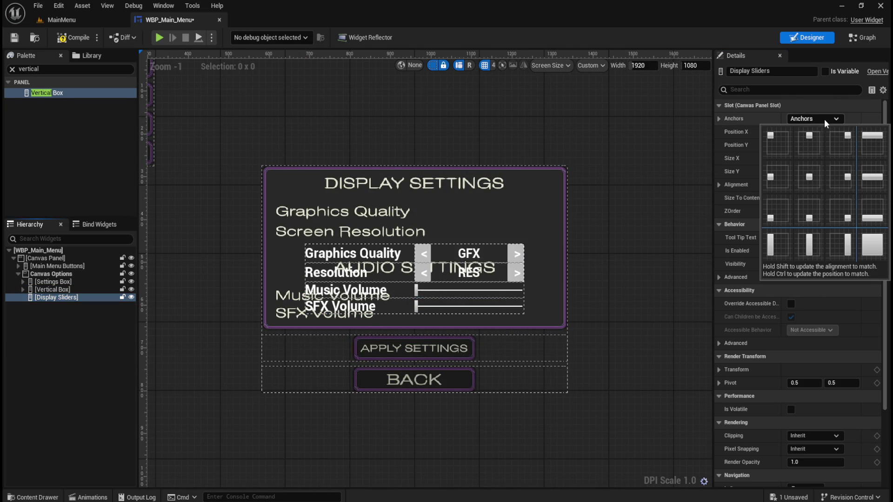
click(813, 176)
click(868, 132)
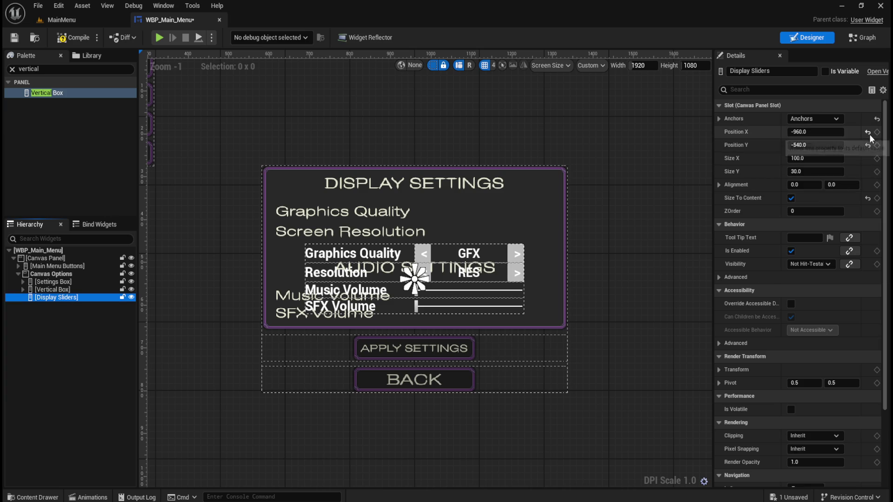
click(868, 145)
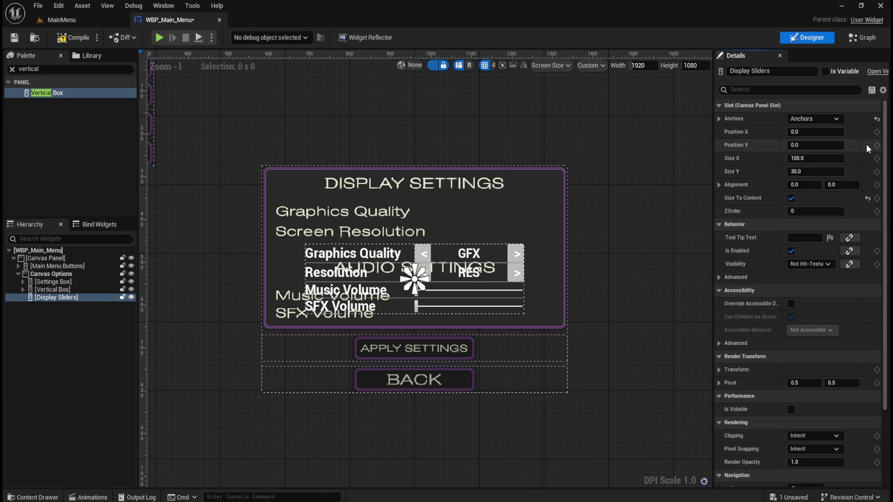
Step: Set the Display Sliders alignment to 0.5, 0.5
click(808, 185)
text(.5)
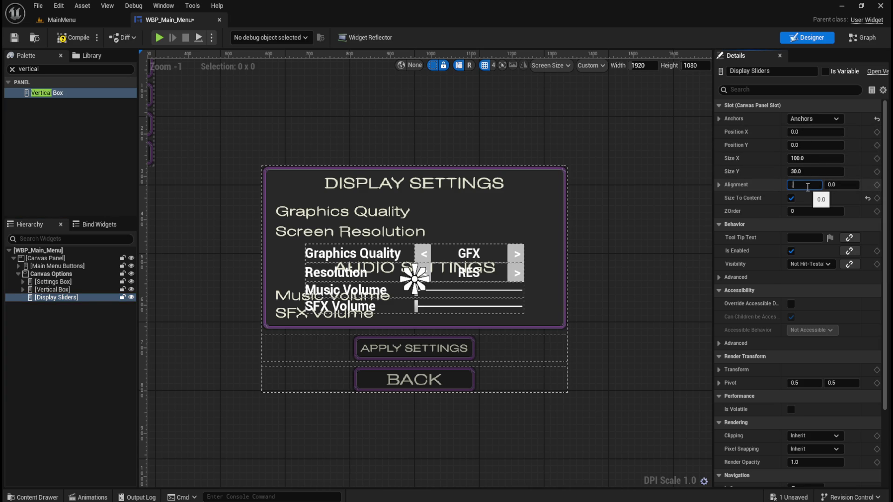
key(Tab)
text(.5)
key(Return)
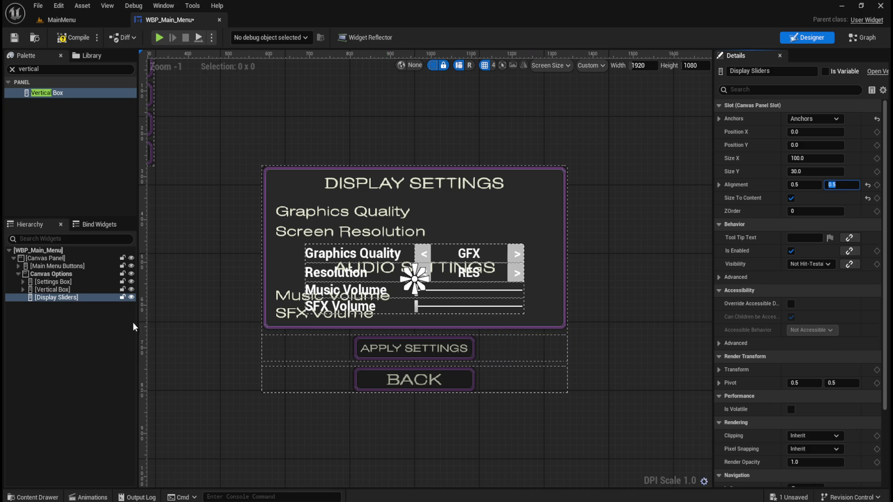
click(62, 299)
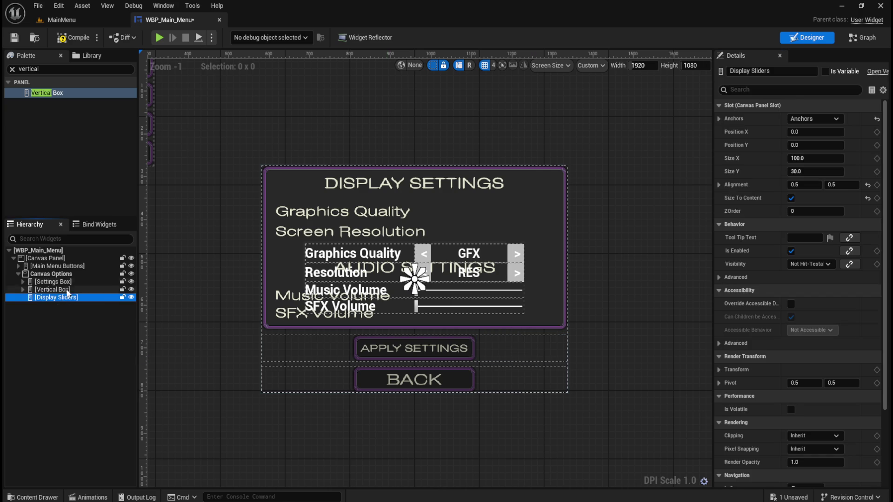
click(64, 69)
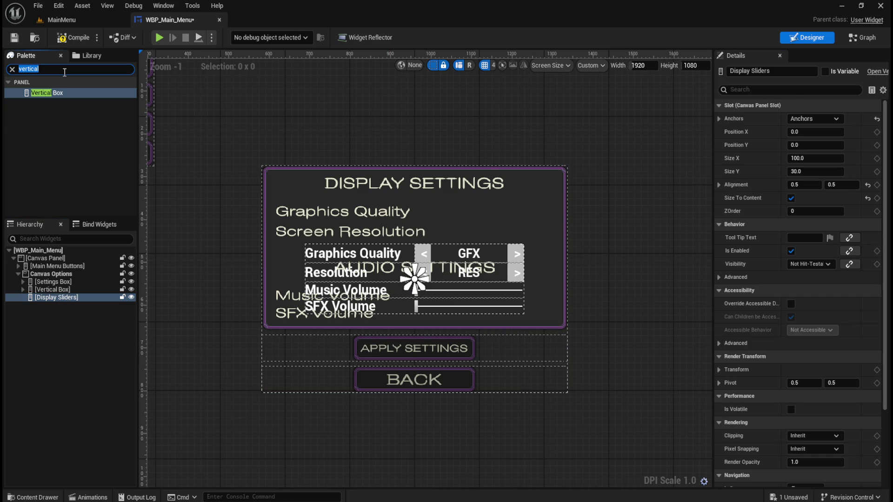
Step: Drop a Horizontal Box into Display Sliders and name it GFX Box
text(horizon)
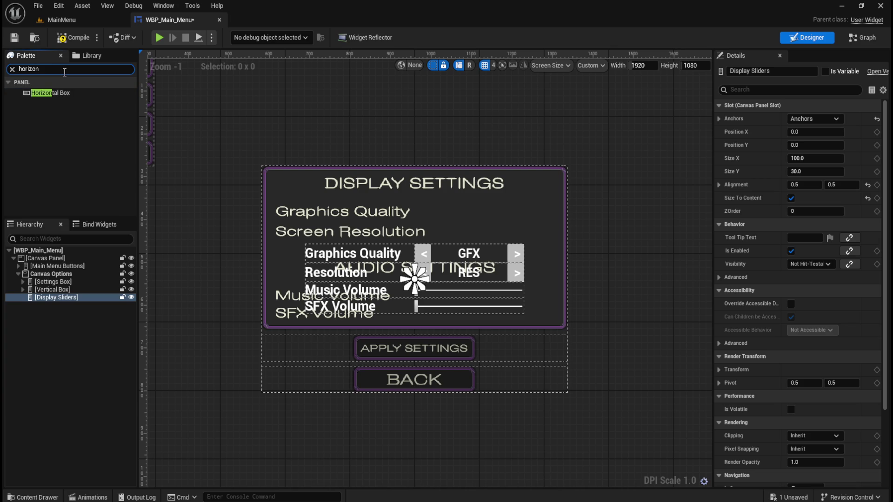
mouse_move(50, 92)
mouse_down()
mouse_move(56, 284)
mouse_move(49, 302)
mouse_up()
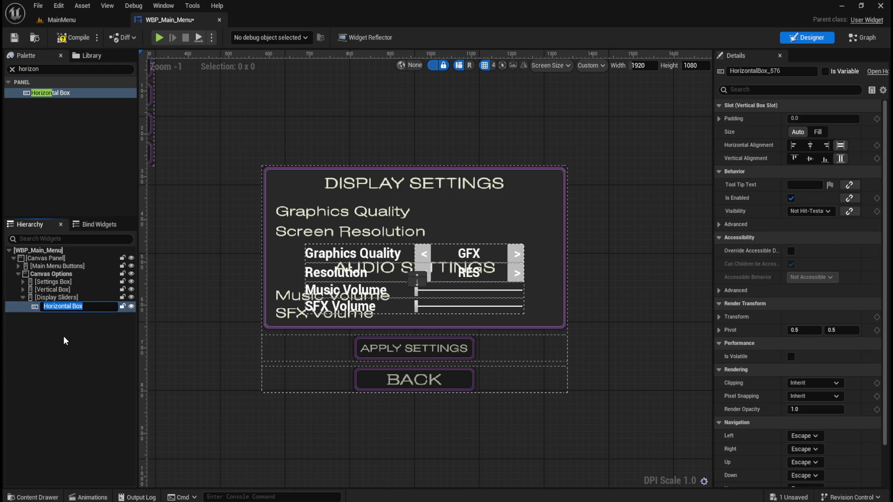
text(GFX B)
text(ox)
key(Return)
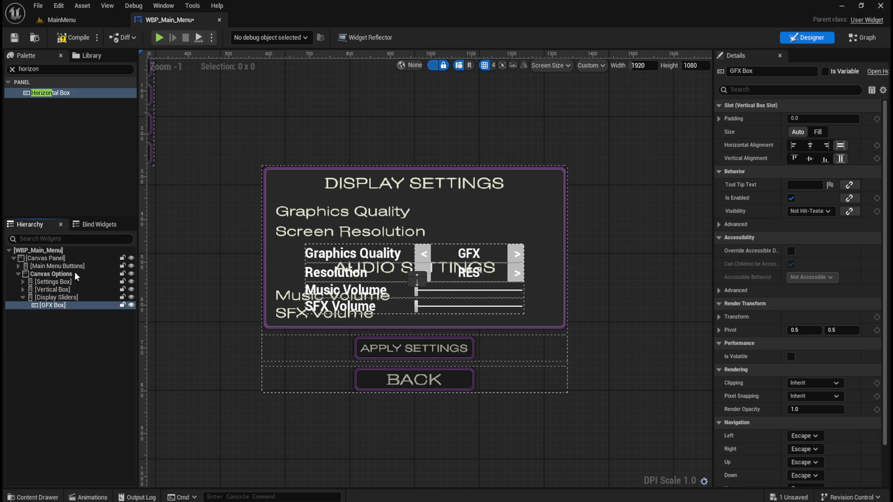
Step: Add a Spacer to Display Sliders with Size Y of 20
double_click(90, 69)
text(space)
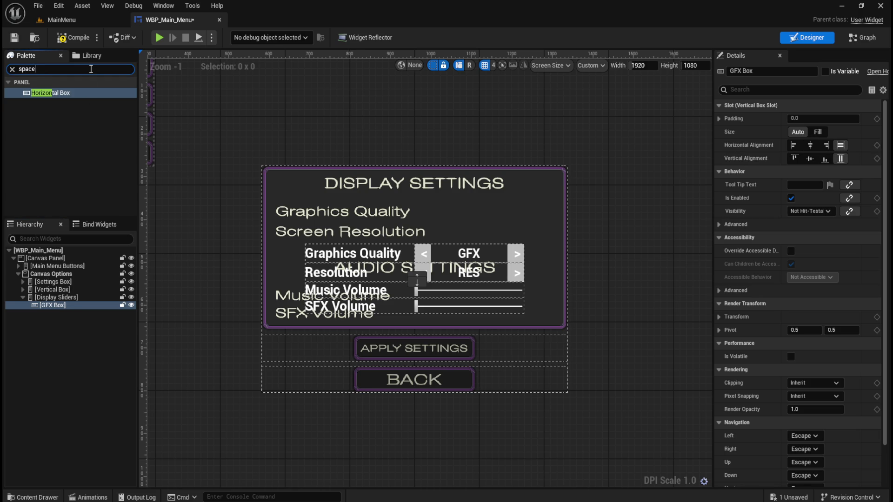
mouse_move(45, 93)
mouse_down()
mouse_move(65, 307)
mouse_move(59, 299)
mouse_move(68, 294)
mouse_move(58, 310)
mouse_up()
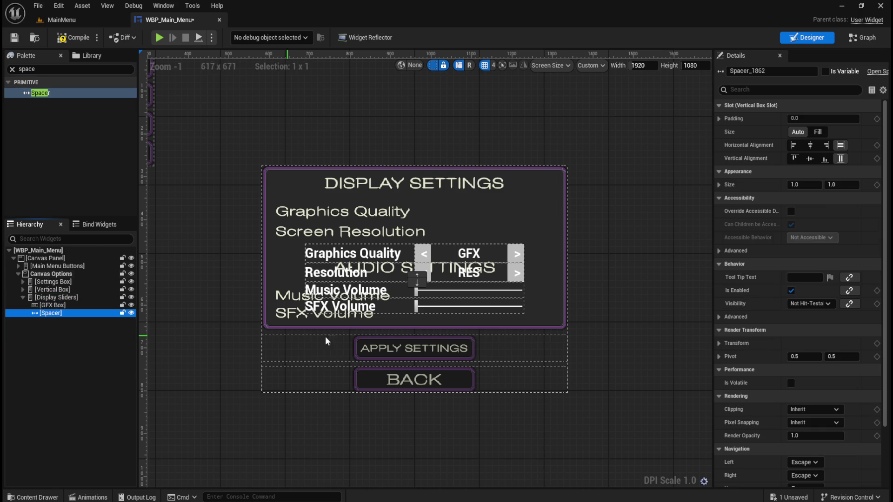
click(846, 185)
text(20)
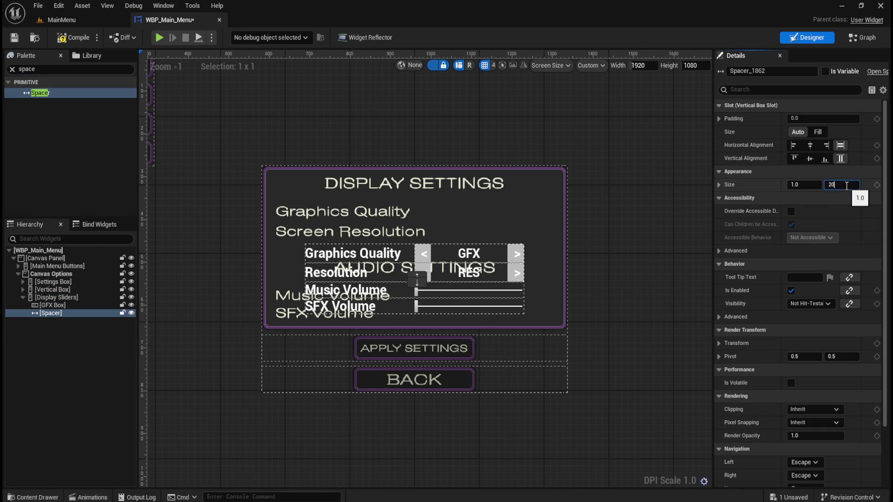
key(Return)
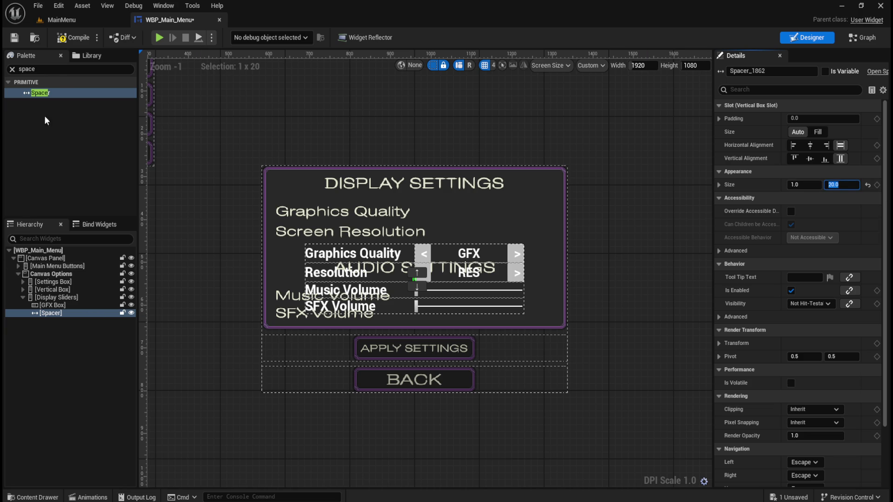
Step: Add another Horizontal Box to Display Sliders and name it RES Box
click(64, 70)
text(ho)
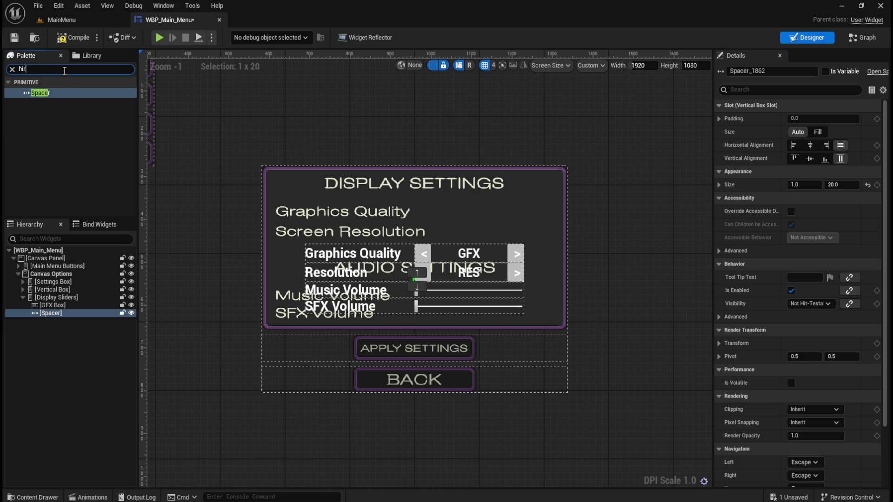
text(rzi)
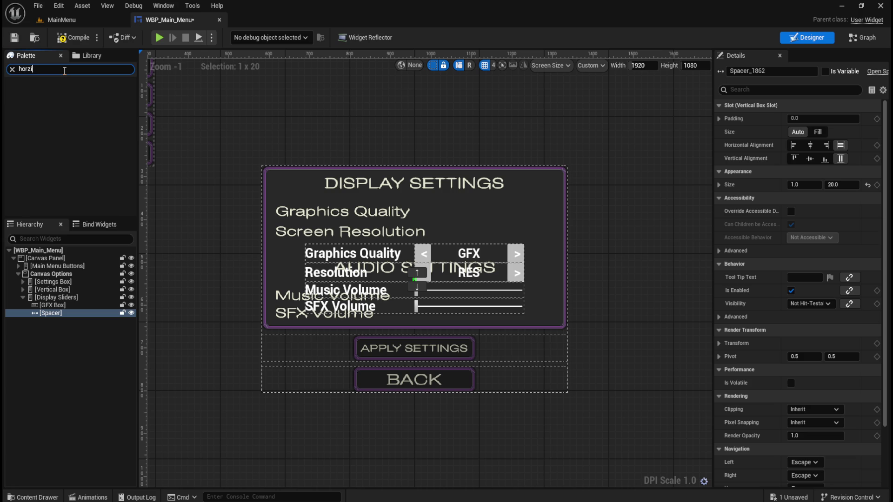
key(BackSpace)
key(BackSpace)
text(izon)
mouse_move(65, 96)
mouse_down()
mouse_move(85, 261)
mouse_move(74, 297)
mouse_up()
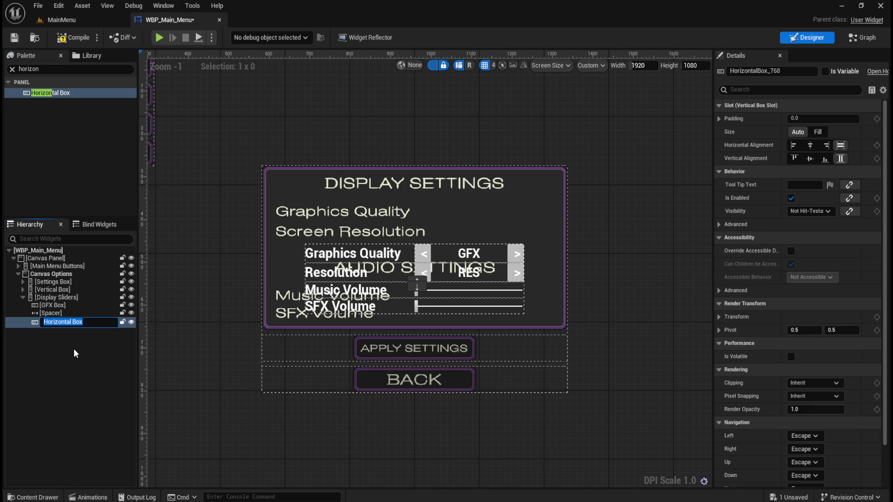
text(RES)
key(Return)
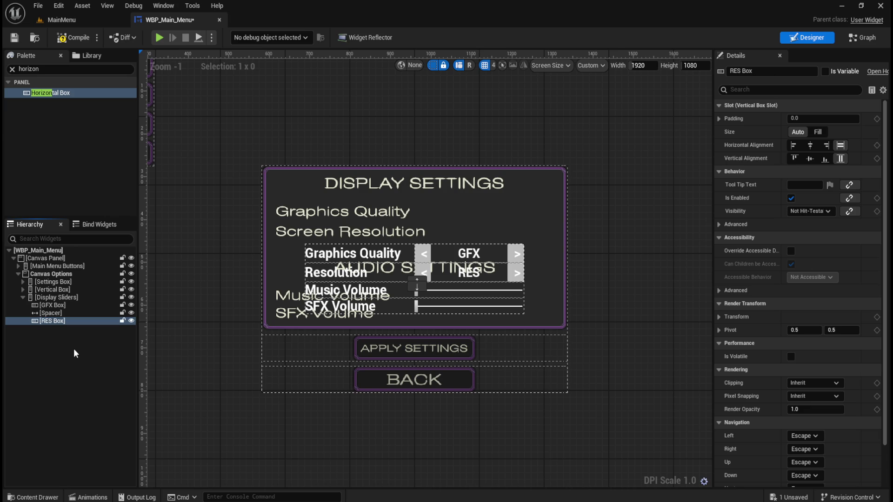
Step: Drag a Spacer from the Palette into GFX Box
double_click(65, 298)
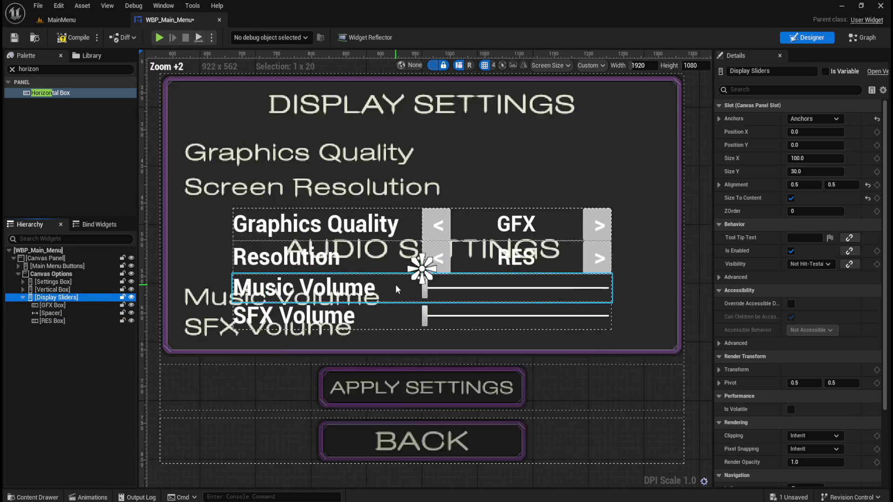
scroll(511, 326, down, 1)
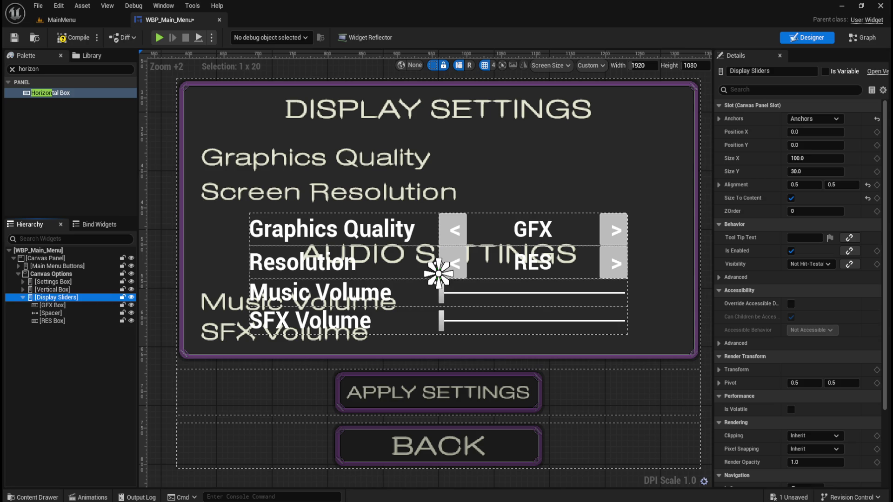
click(45, 306)
click(59, 68)
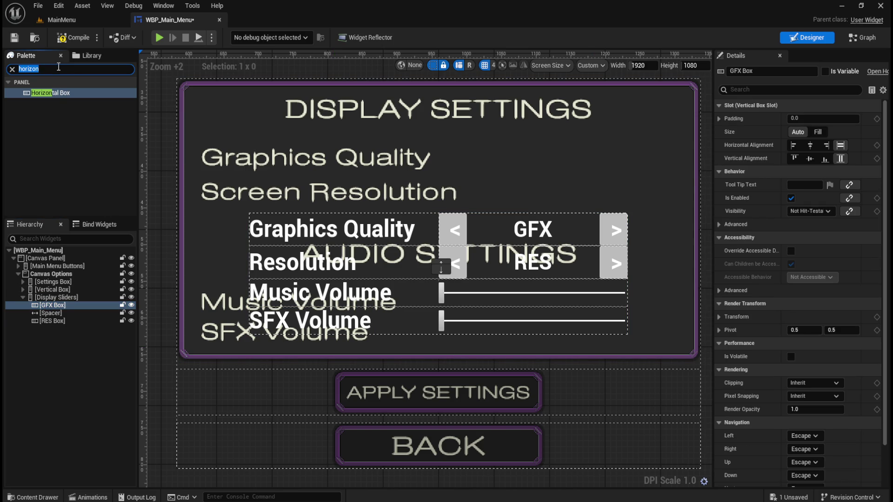
text(spacer)
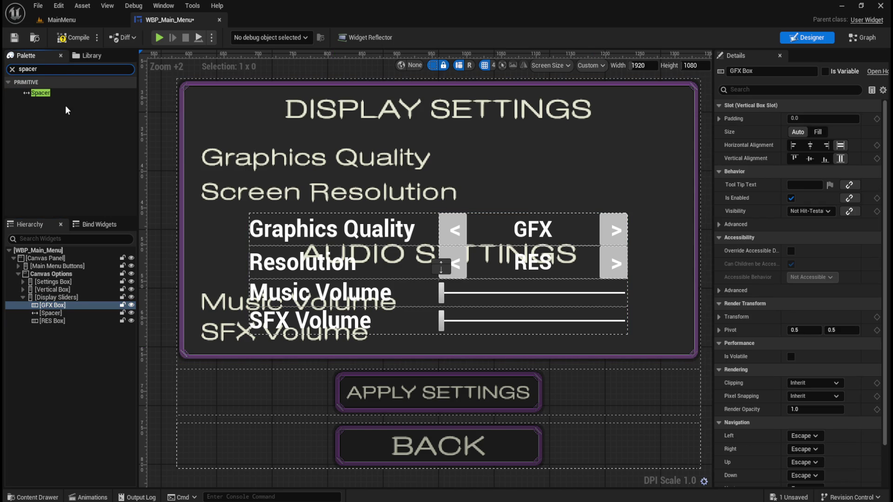
mouse_move(39, 94)
mouse_down()
mouse_move(87, 215)
mouse_move(54, 310)
mouse_up()
Step: Set the GFX Box spacer's Size to Fill and its right padding to 444
click(55, 313)
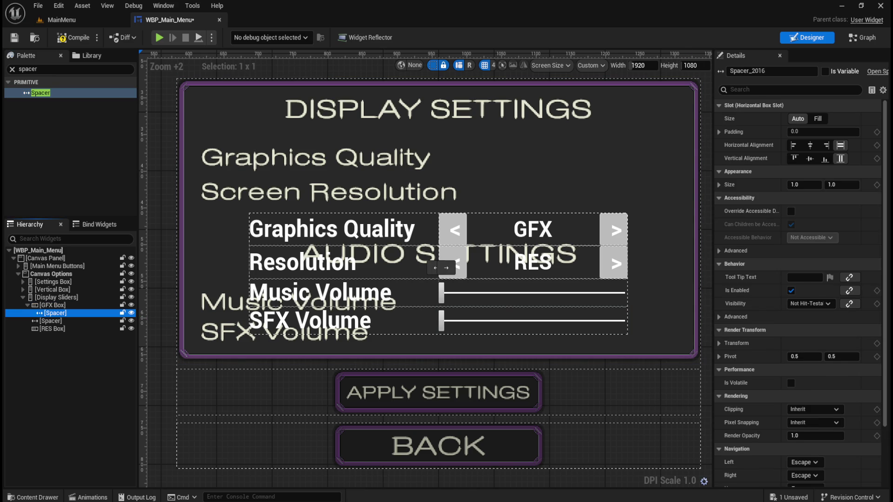
click(820, 119)
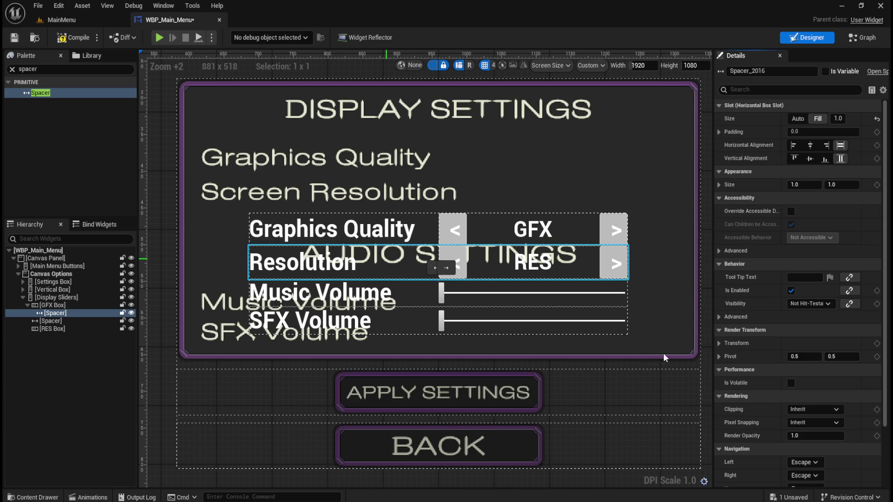
click(719, 132)
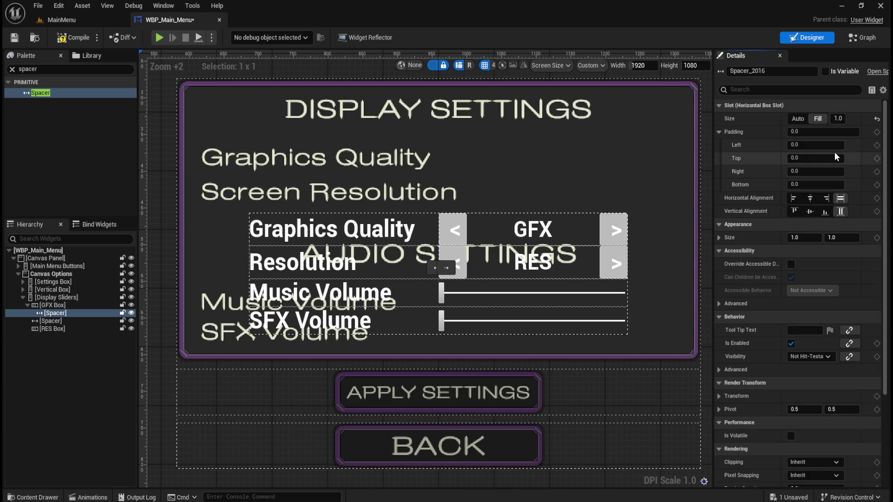
click(801, 171)
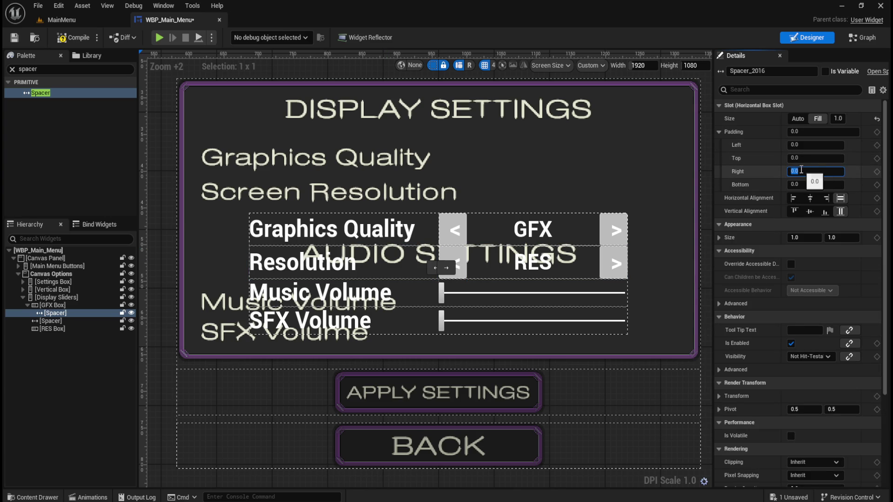
text(444)
key(Return)
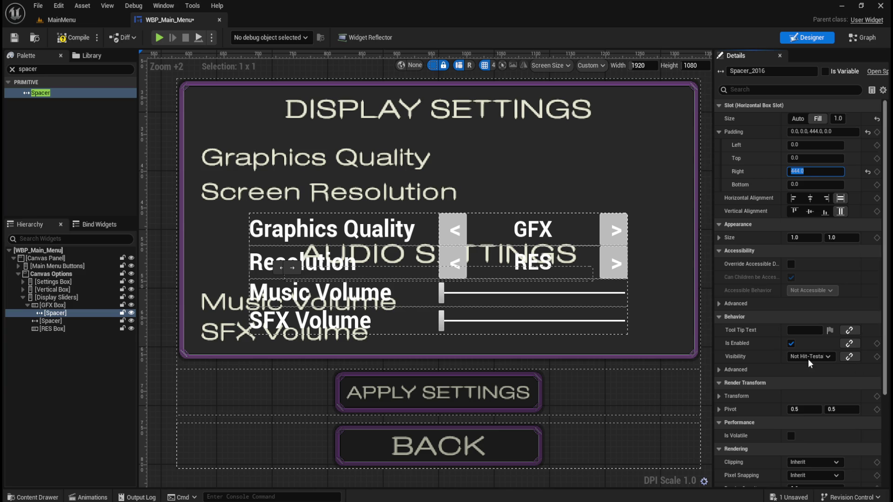
Step: Move the GFX < arrow button from the settings row into GFX Box
click(21, 290)
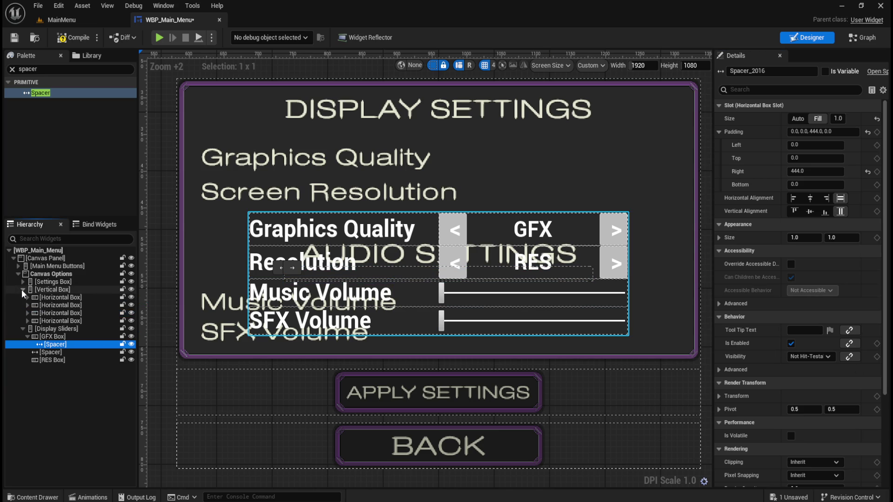
click(26, 297)
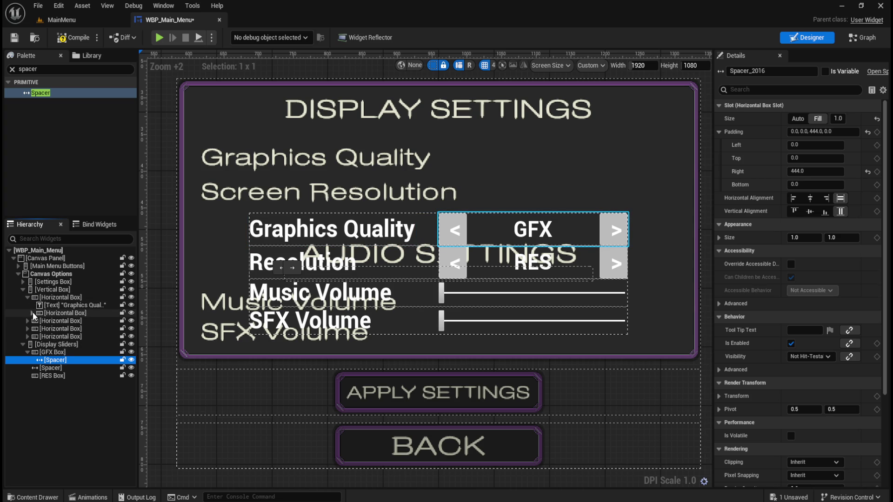
click(33, 313)
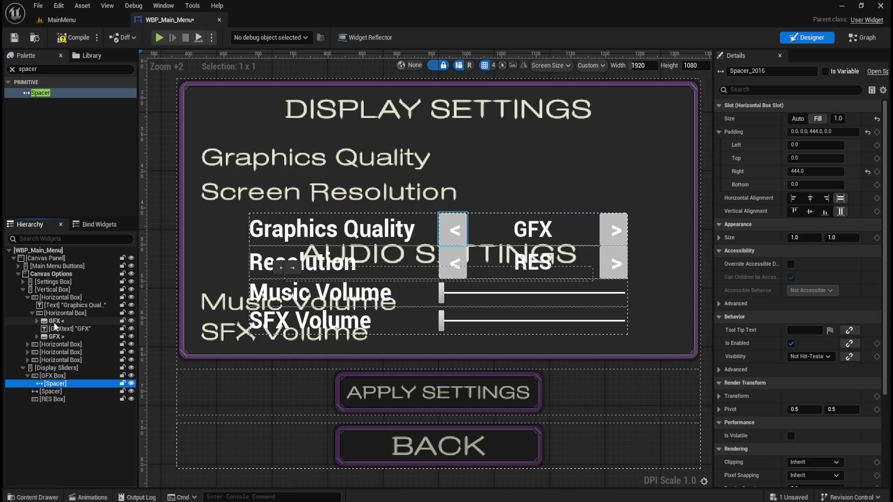
drag(54, 322, 57, 375)
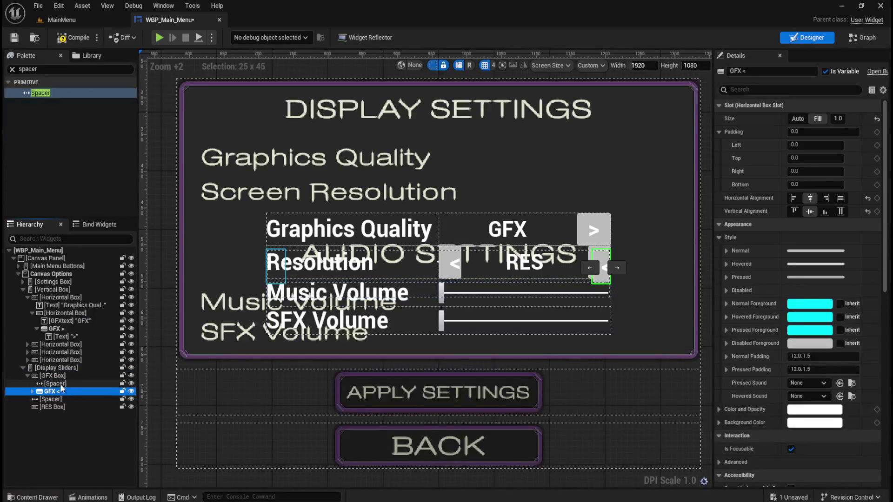
Step: Rename the button to Button_GFX < and bring up the Buttons art folder
click(59, 384)
click(32, 391)
click(56, 399)
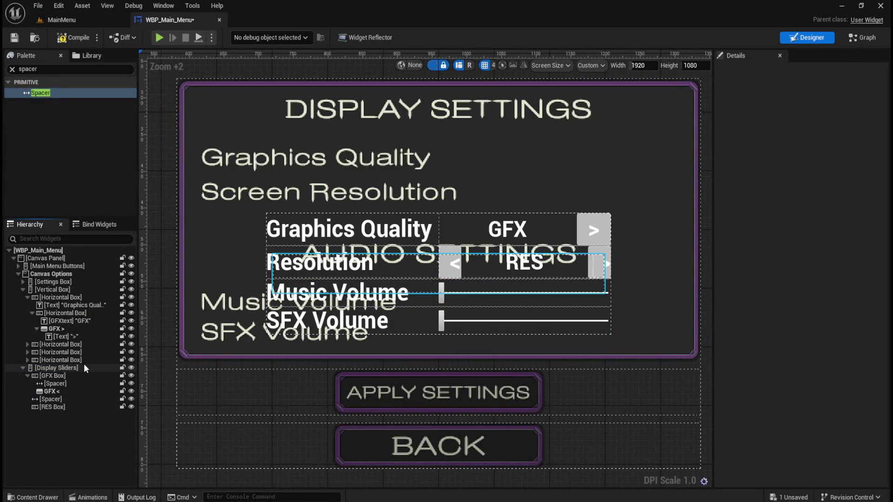
double_click(64, 391)
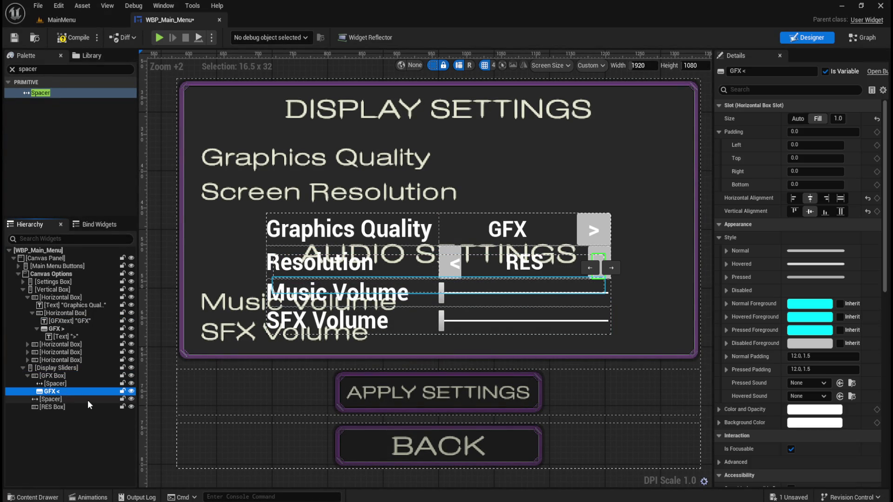
text(Button_)
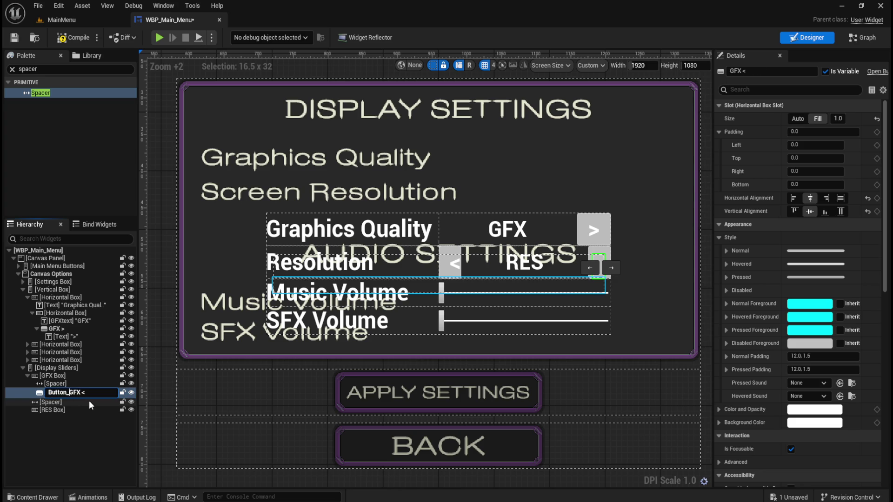
key(Return)
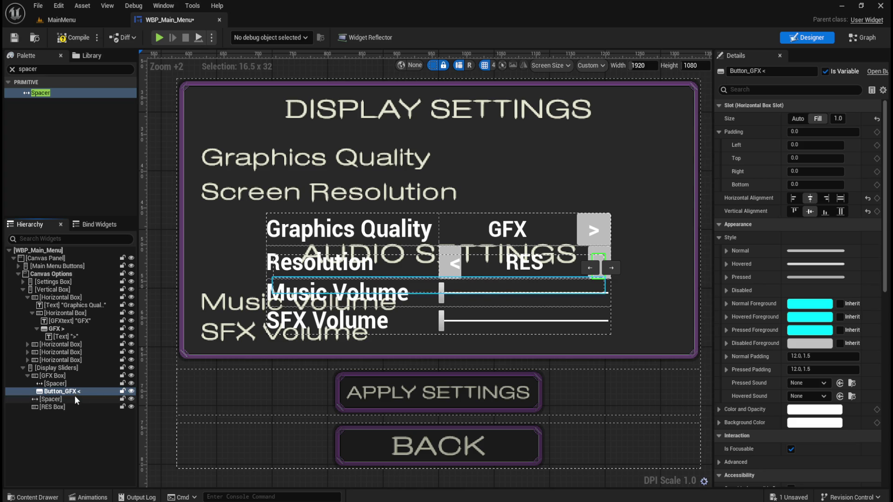
key(ctrl+space)
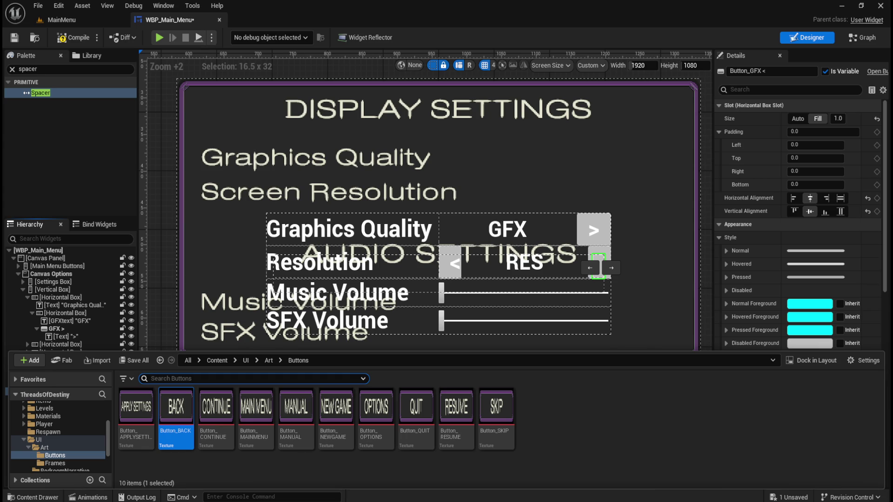
Step: Import the minus button image as Button_-, set its Filter to Nearest, and save
mouse_move(892, 454)
mouse_down()
mouse_move(705, 450)
mouse_move(602, 428)
mouse_up()
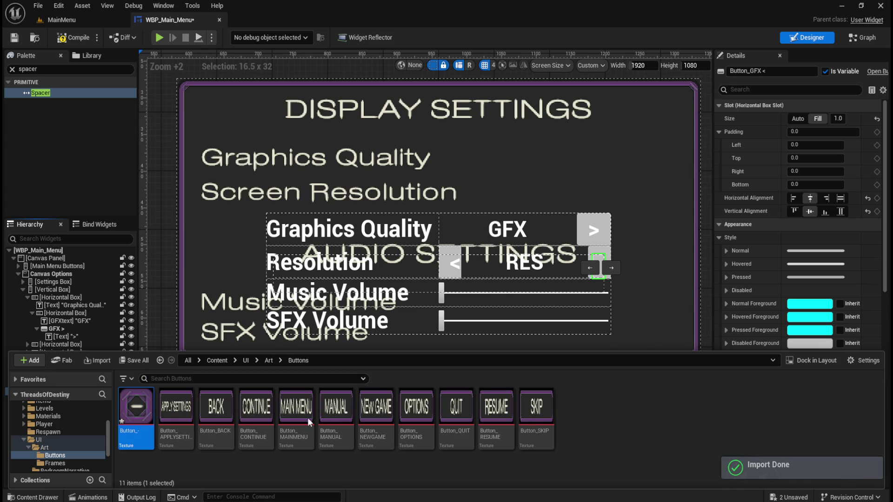
double_click(138, 408)
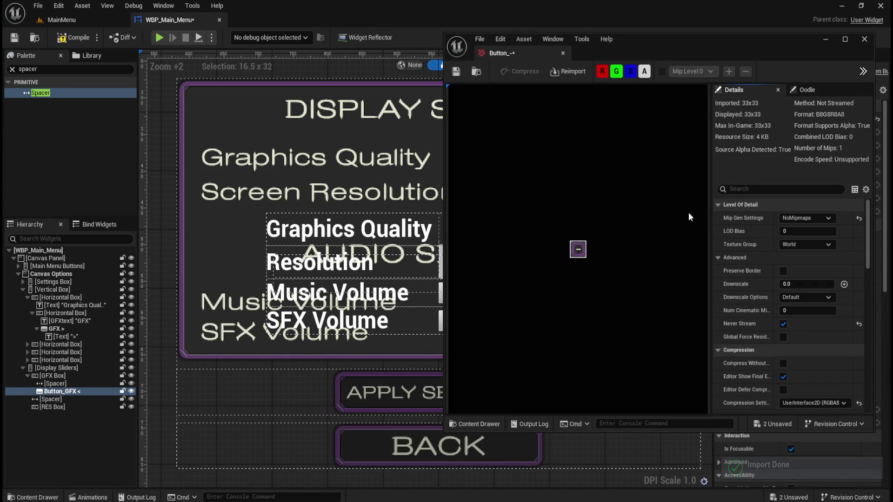
click(803, 189)
text(filter)
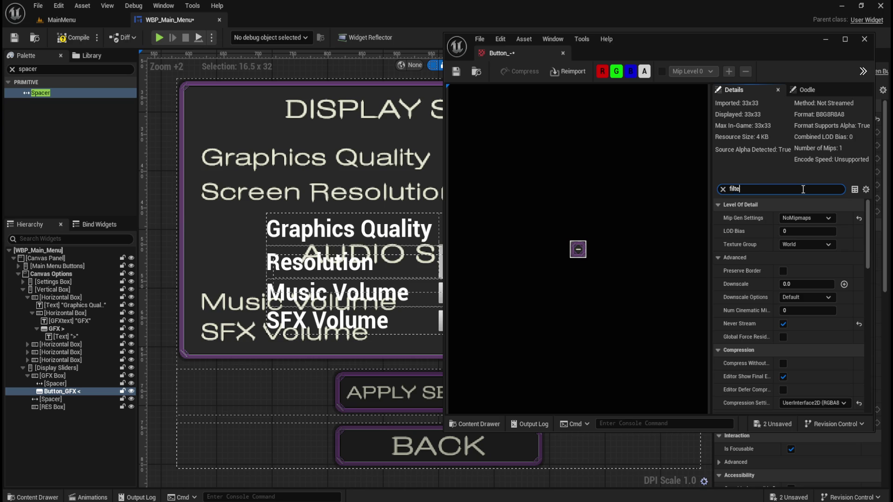
click(796, 243)
click(797, 253)
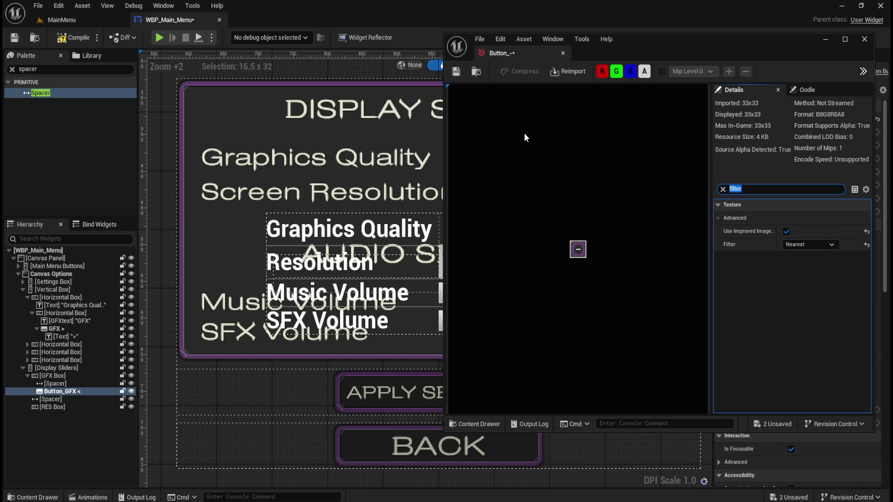
click(457, 72)
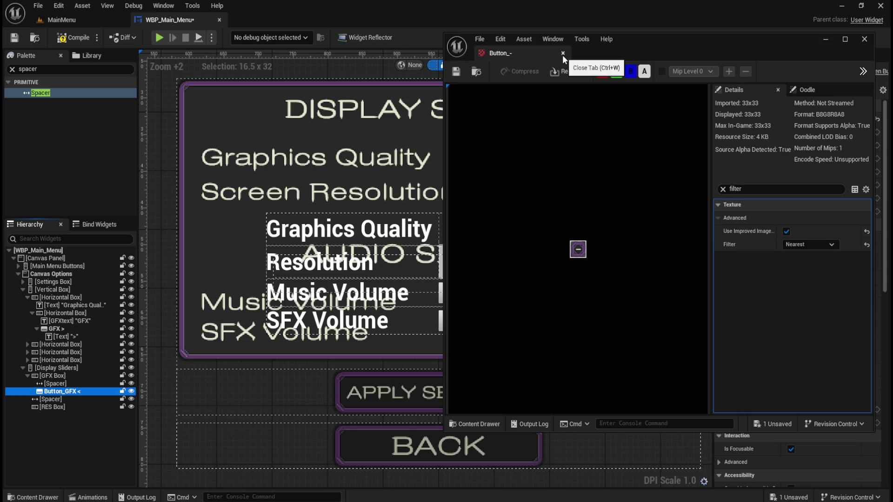
click(563, 54)
Step: Import the plus button image as Button_+, set its Filter to Nearest, and save
key(ctrl+space)
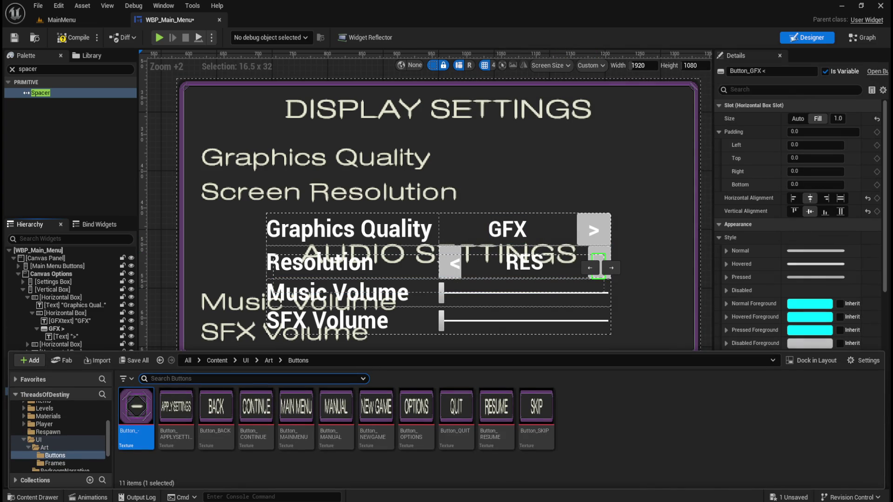
mouse_move(698, 424)
mouse_down()
mouse_move(643, 455)
mouse_move(657, 438)
mouse_up()
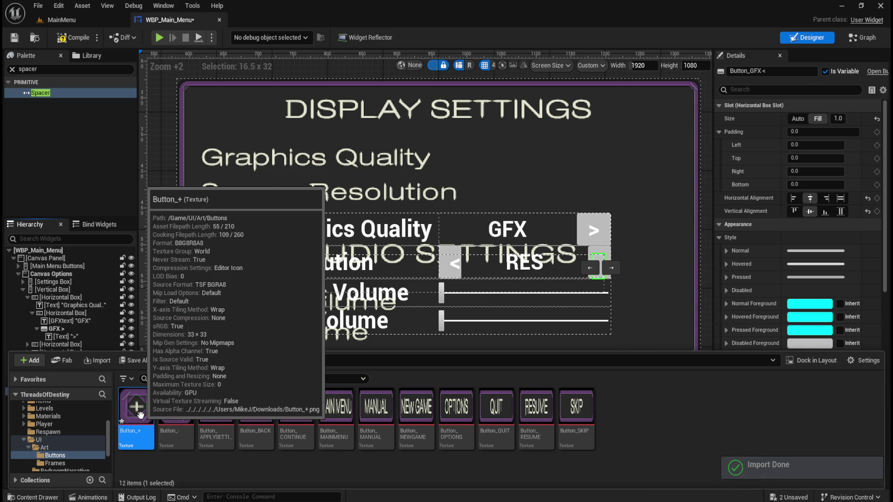
double_click(140, 423)
click(783, 189)
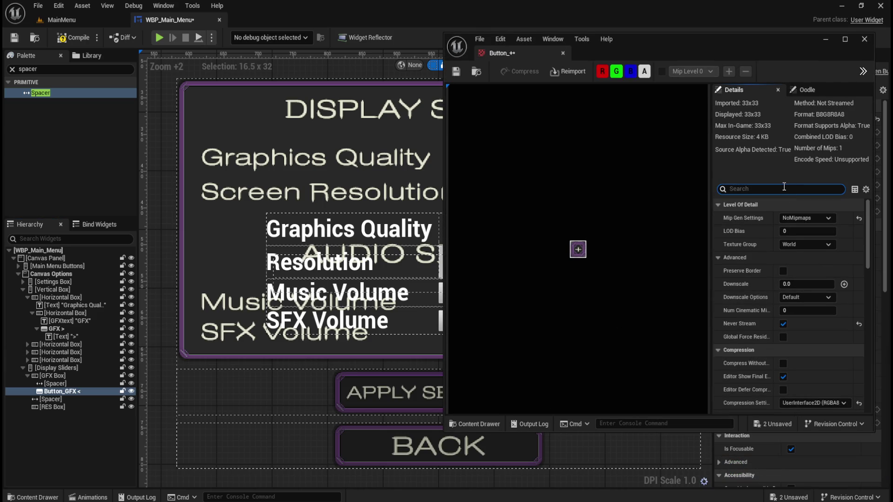
text(filt)
click(816, 245)
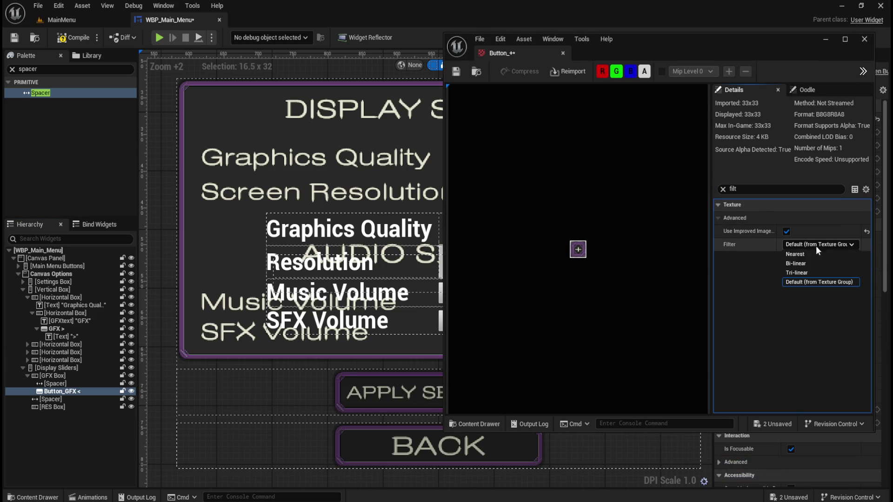
click(809, 255)
click(460, 72)
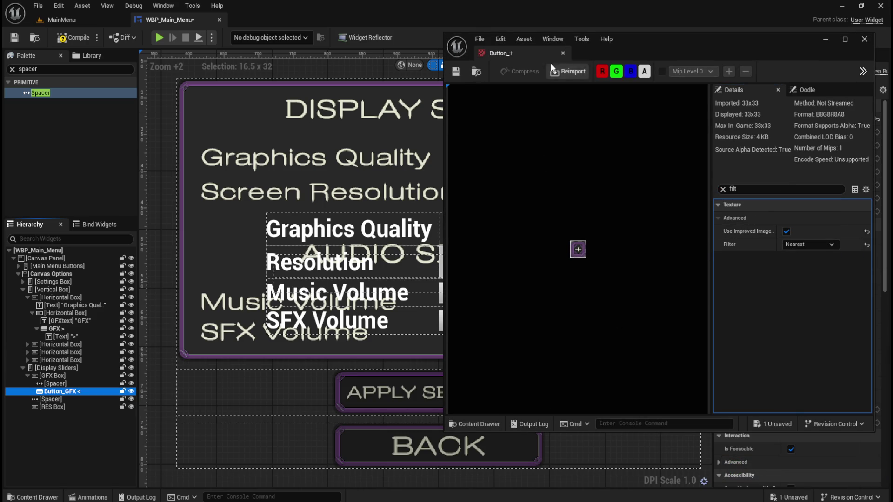
click(561, 54)
key(ctrl+space)
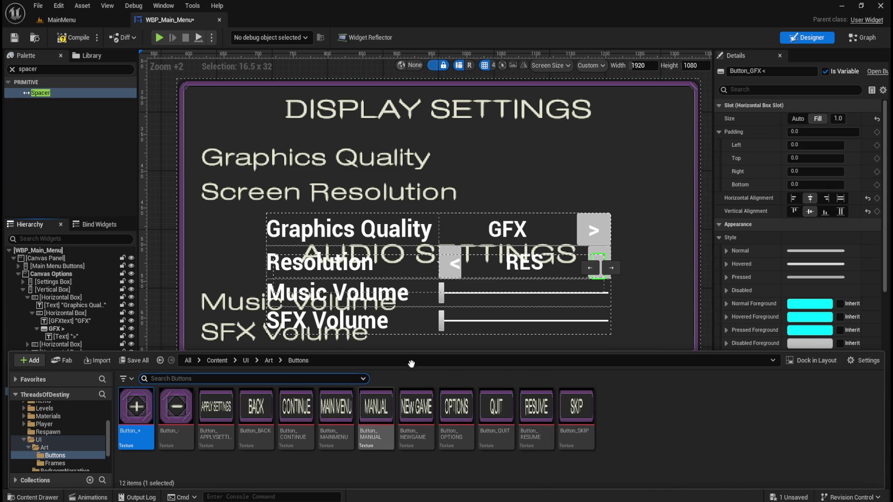
Step: Change Button_GFX < slot size from Fill to Auto so it shrinks to 32 x 32
key(ctrl+space)
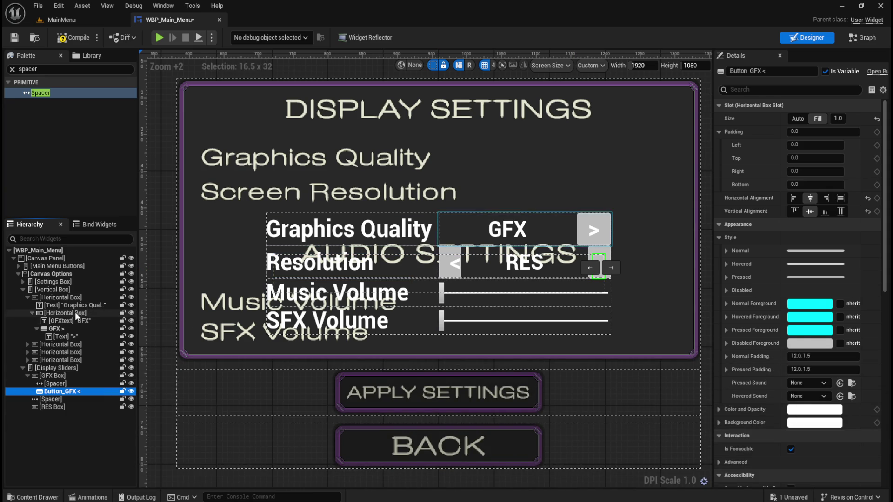
click(68, 385)
click(68, 391)
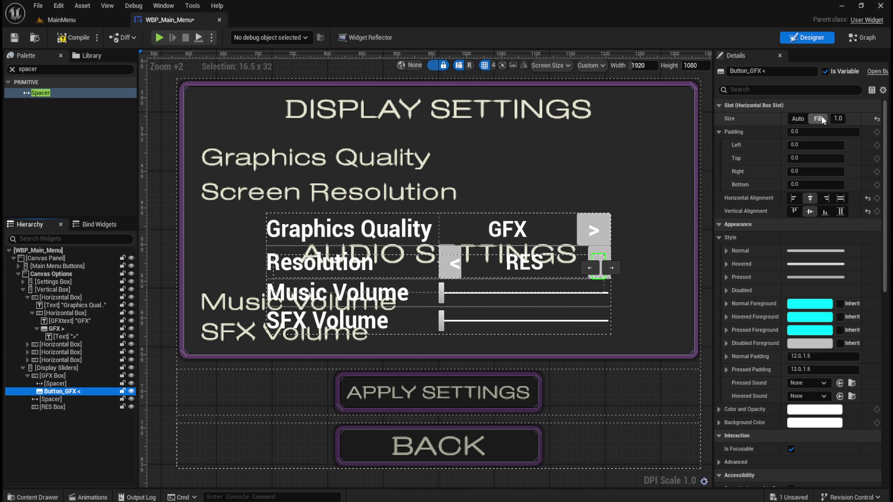
click(798, 119)
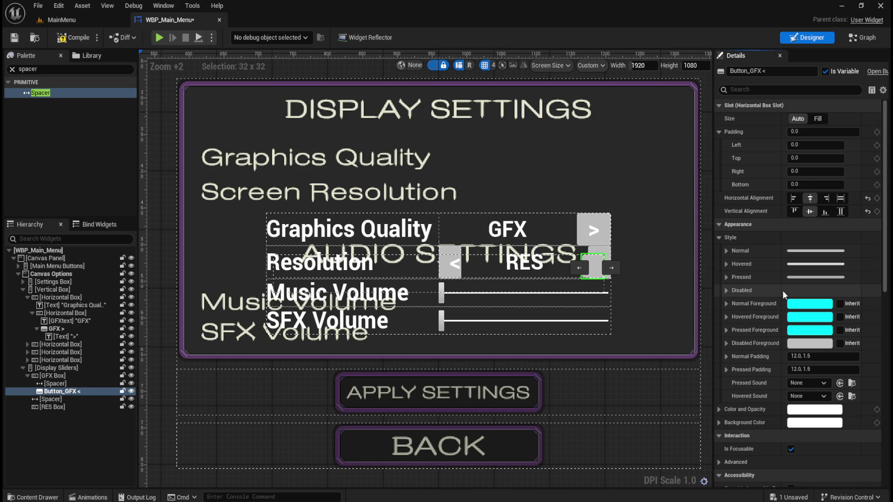
click(726, 251)
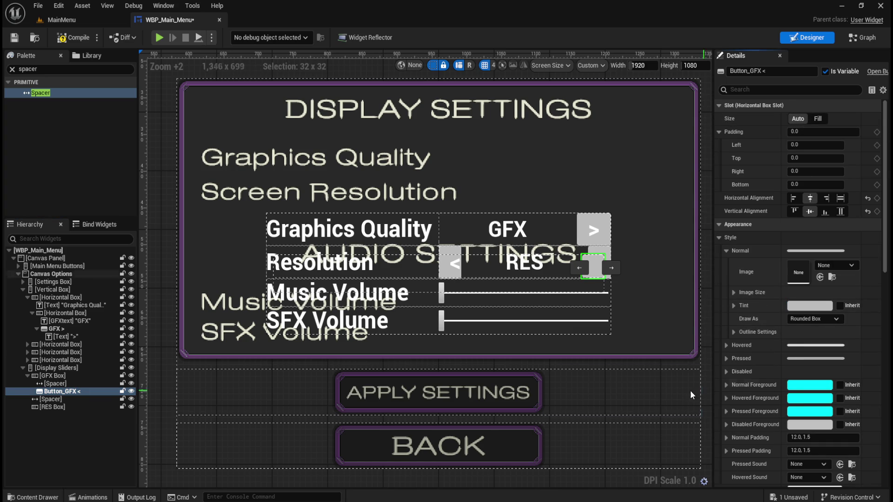
Step: Use Button_- drawn as Image for the button's Normal and Hovered styles
click(32, 497)
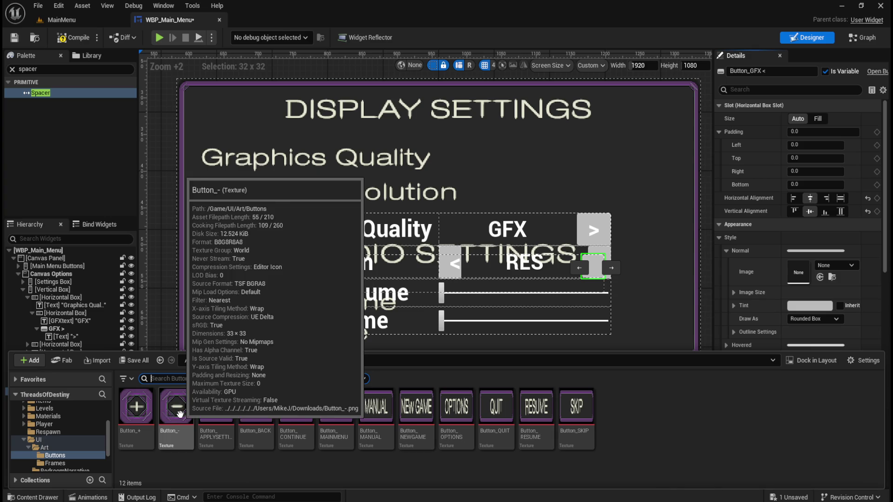
mouse_move(176, 409)
mouse_down()
mouse_move(721, 317)
mouse_move(805, 271)
mouse_up()
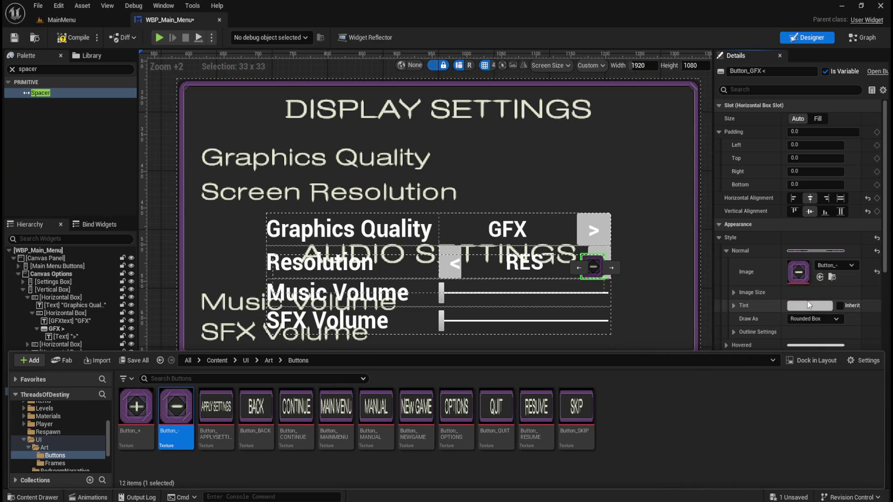
click(813, 318)
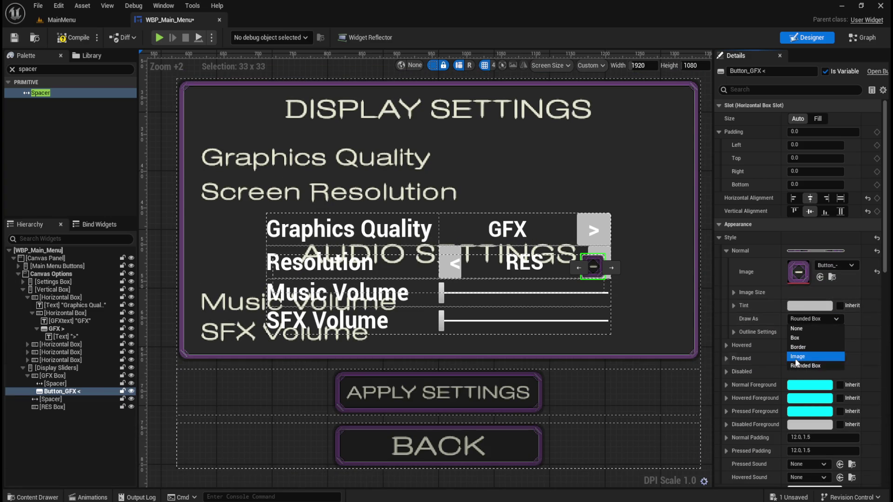
click(797, 356)
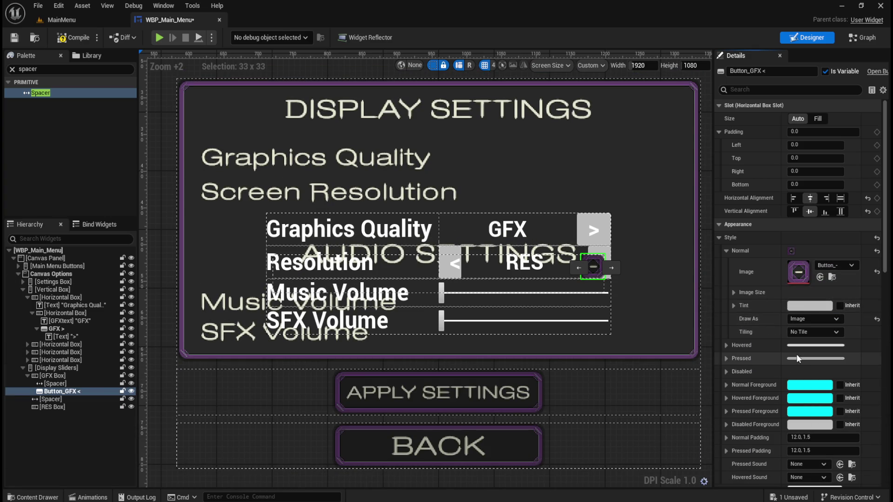
click(725, 251)
click(726, 264)
key(ctrl+space)
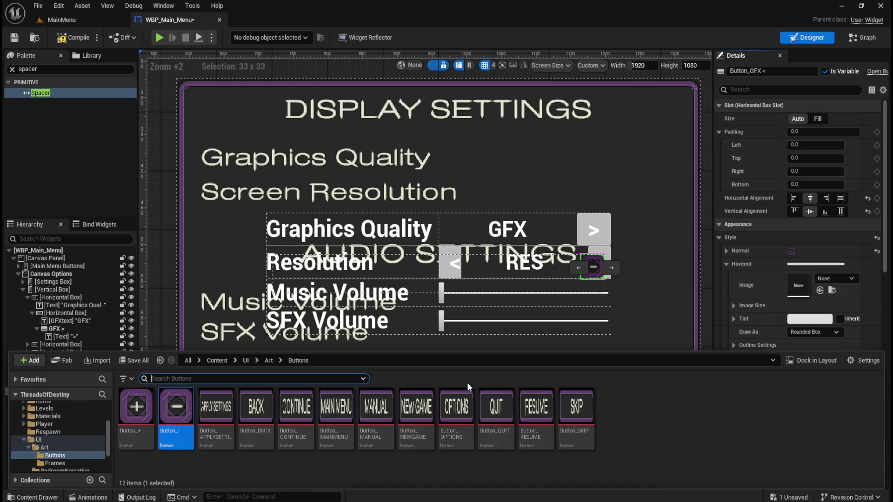
mouse_move(175, 407)
mouse_down()
mouse_move(773, 356)
mouse_move(834, 307)
mouse_move(800, 286)
mouse_up()
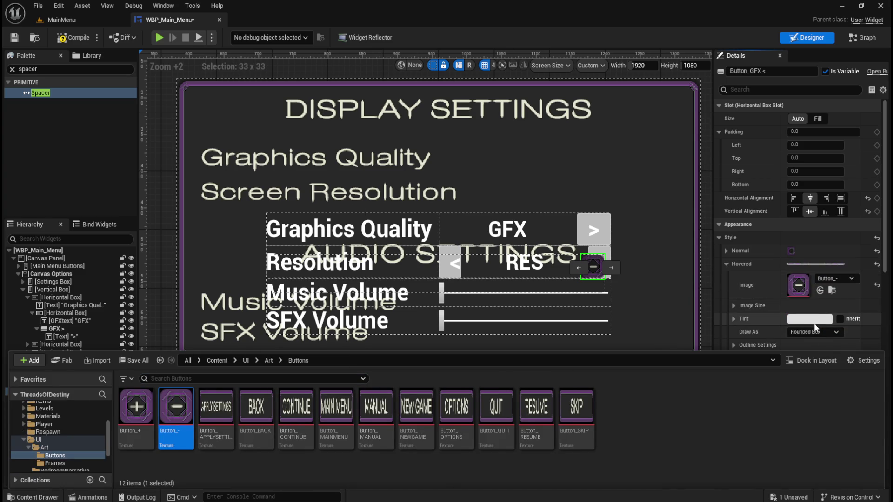
click(813, 327)
click(802, 366)
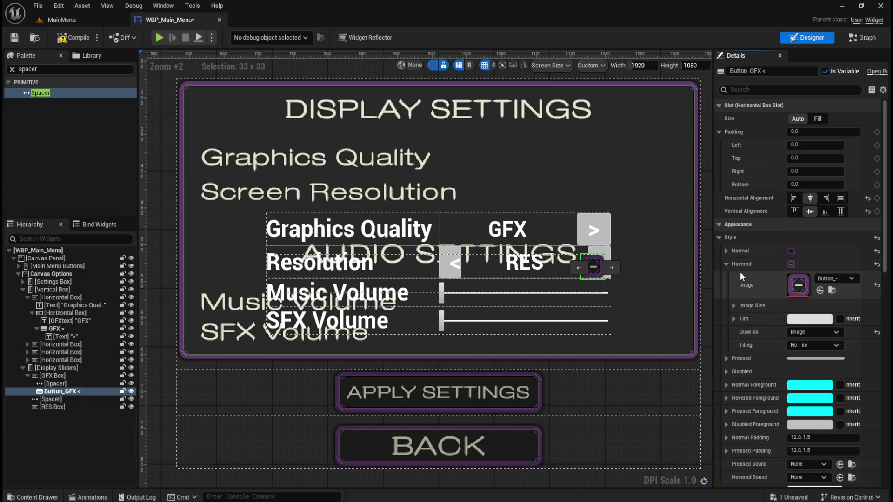
click(727, 264)
Step: Set the Pressed style image to Button_- with Draw As Image
click(726, 277)
key(ctrl+space)
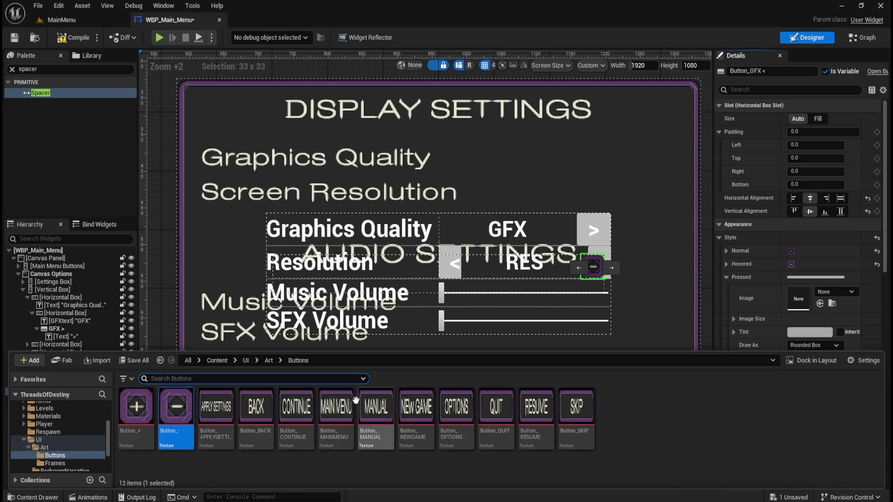
drag(176, 406, 803, 306)
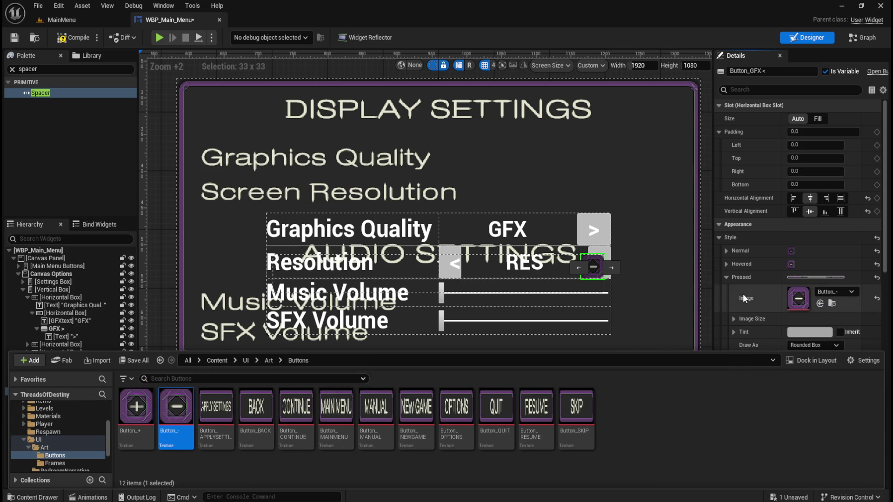
click(757, 305)
click(802, 345)
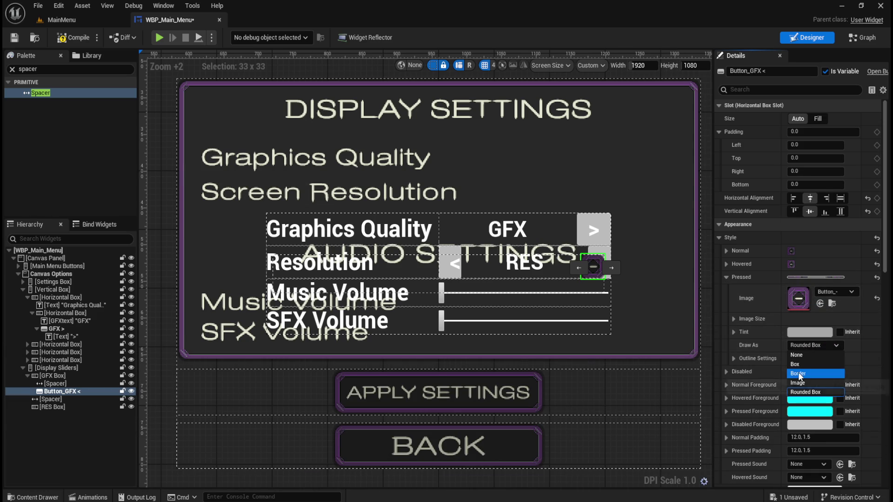
click(804, 384)
scroll(729, 253, down, 2)
click(729, 253)
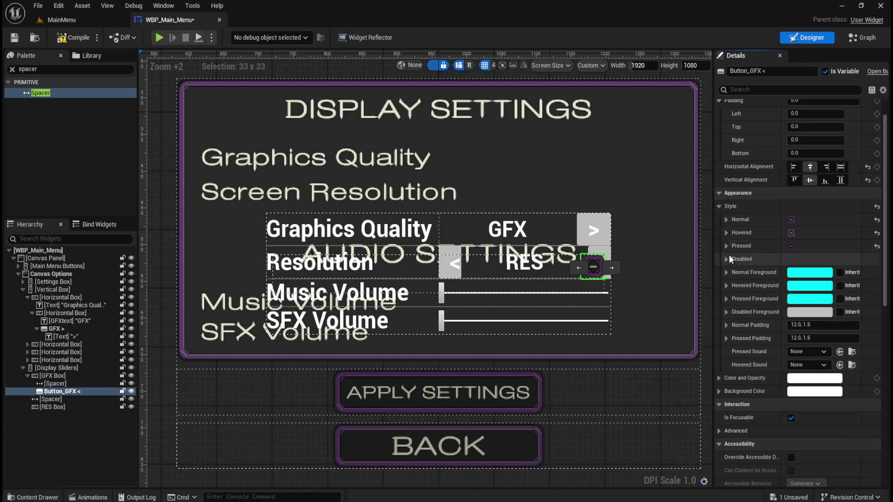
Step: Set the Disabled style image to Button_- with tint 808080
click(727, 260)
key(ctrl+space)
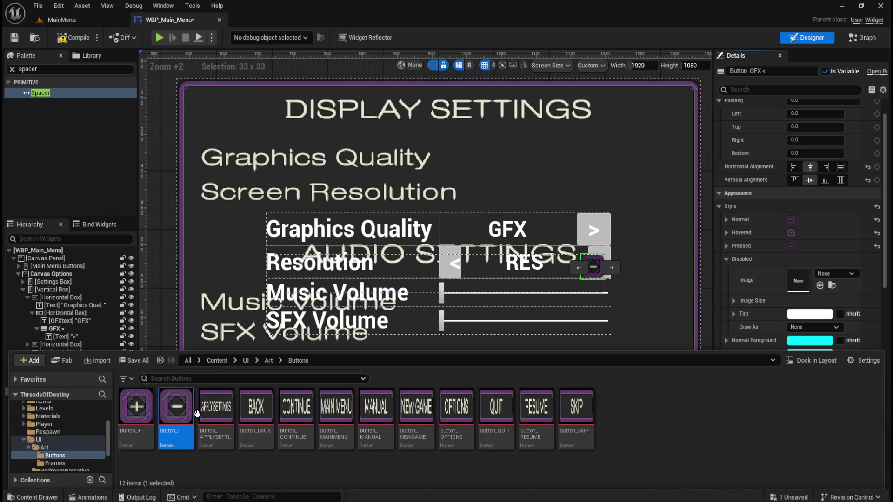
mouse_move(176, 407)
mouse_down()
mouse_move(827, 299)
mouse_move(798, 280)
mouse_up()
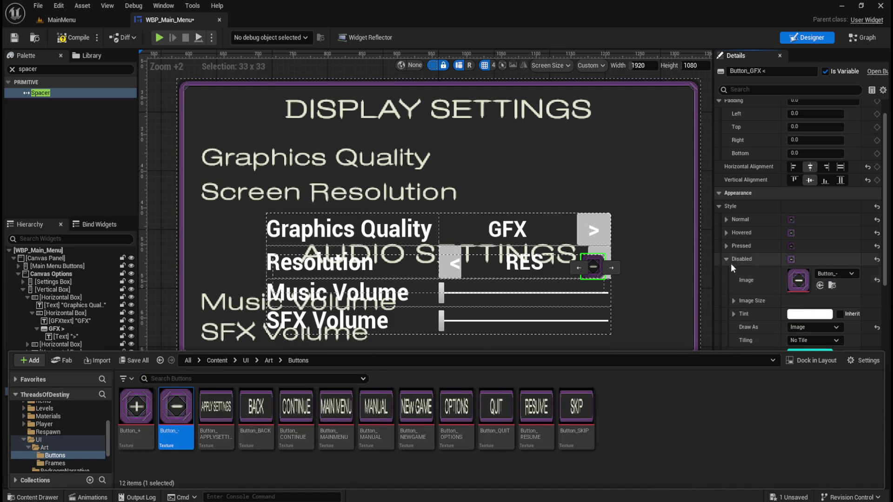
click(809, 314)
click(775, 462)
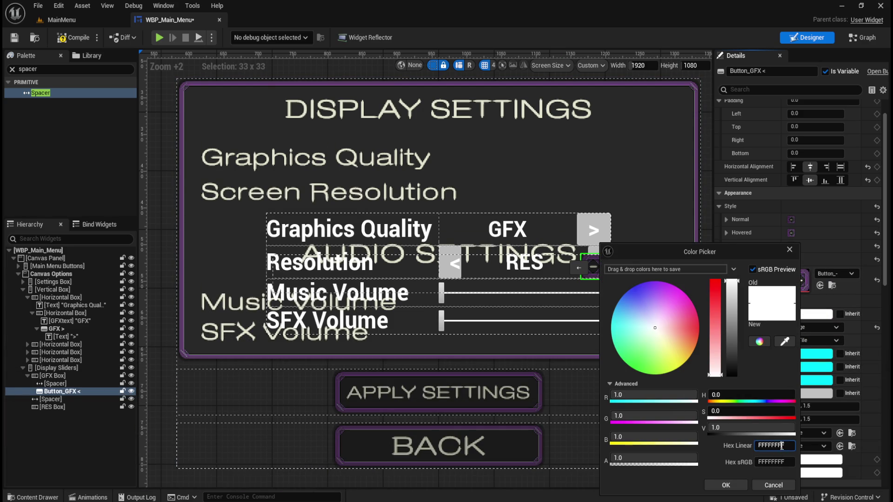
text(808080)
click(726, 485)
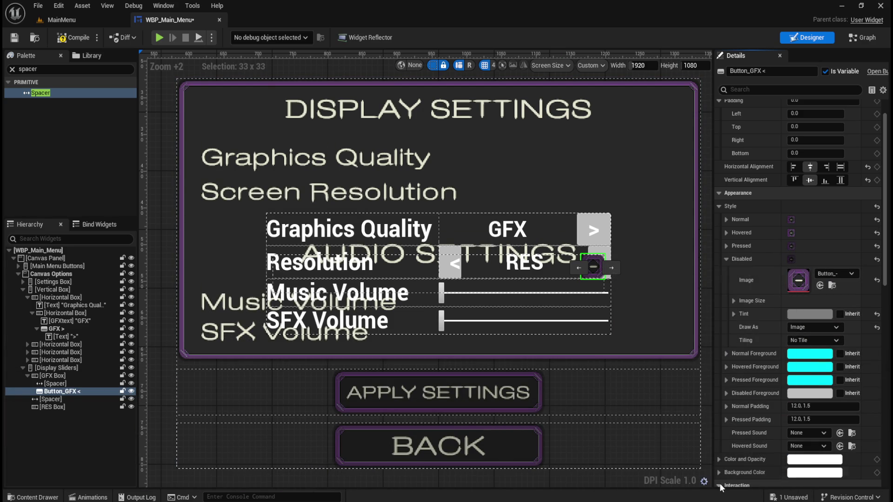
click(727, 259)
scroll(611, 279, up, 3)
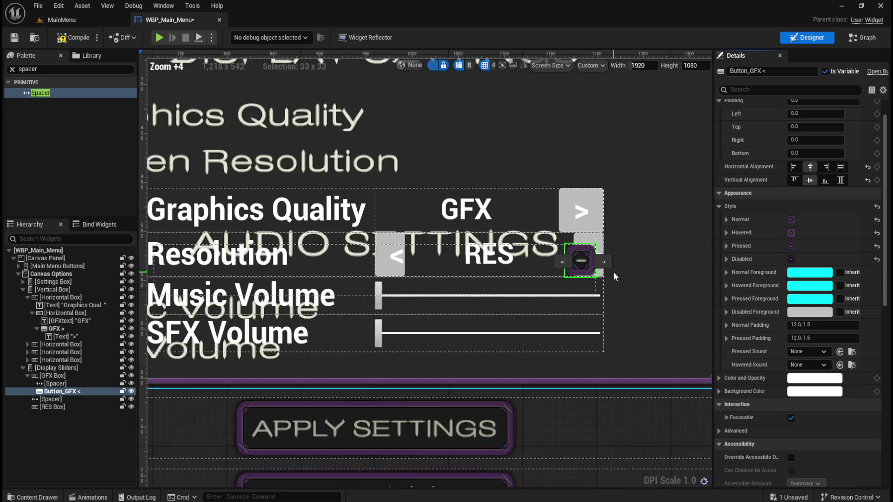
scroll(609, 253, down, 3)
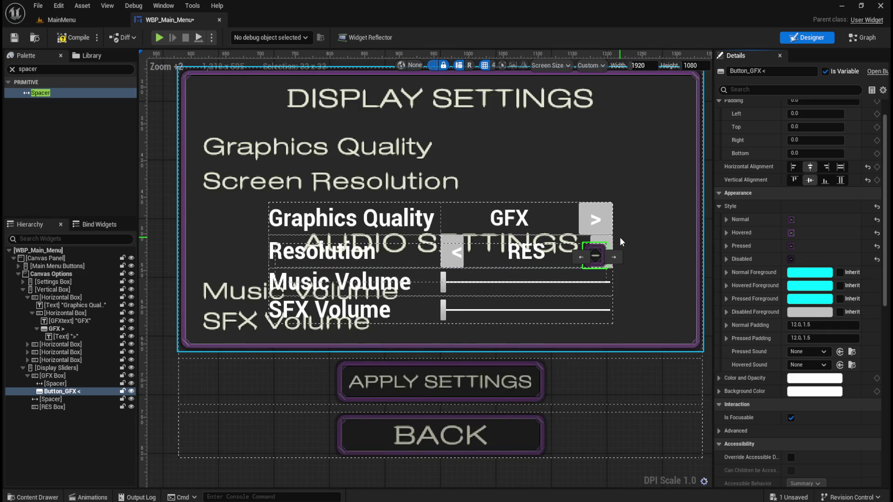
scroll(620, 236, up, 8)
scroll(609, 251, down, 8)
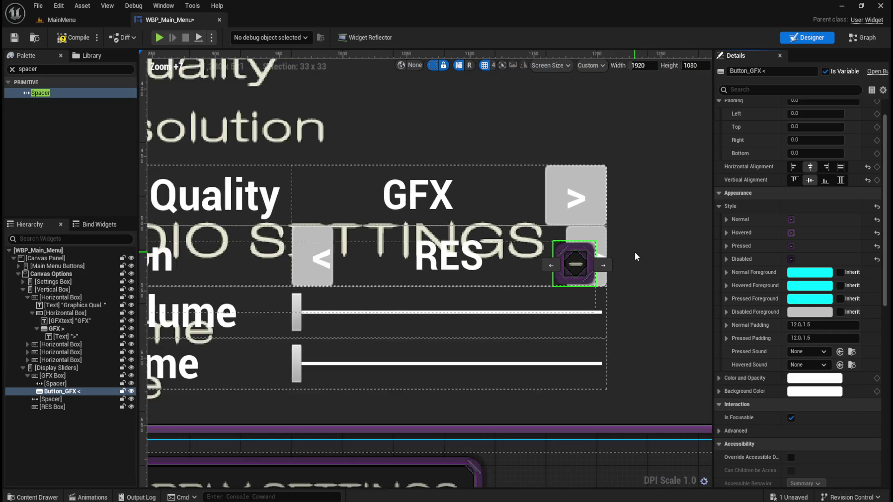
scroll(637, 253, up, 6)
scroll(595, 264, down, 6)
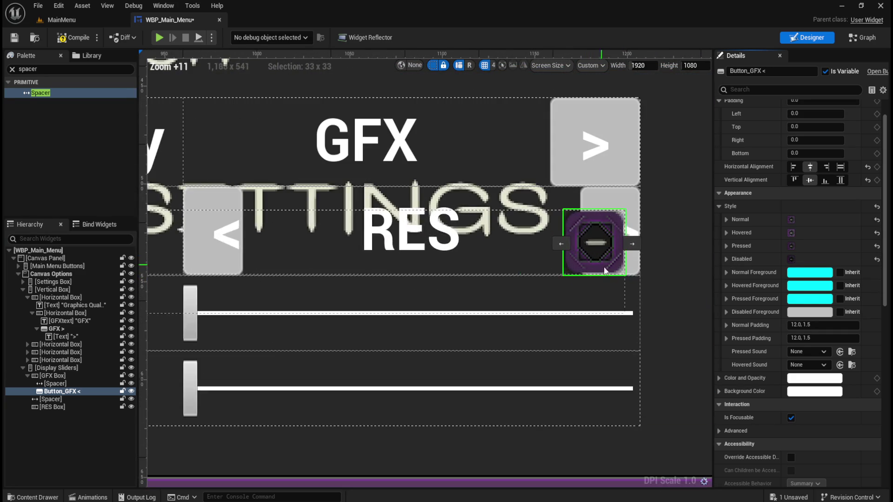
scroll(619, 260, down, 1)
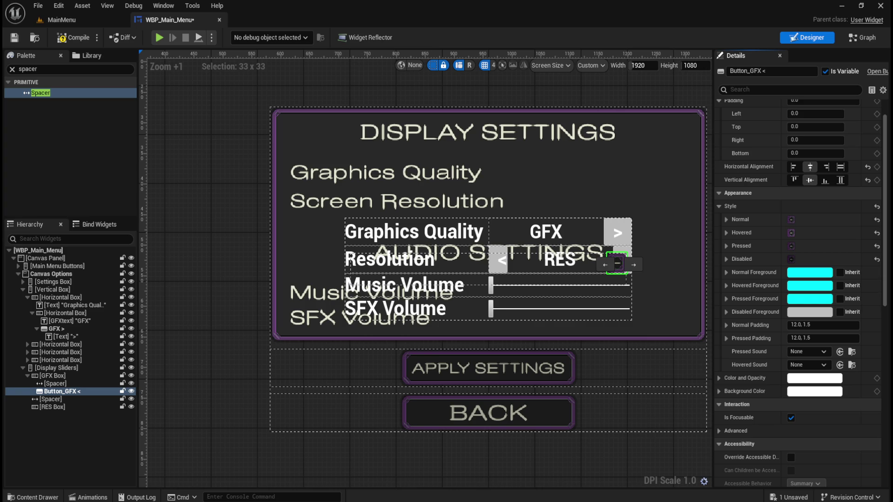
key(ctrl+space)
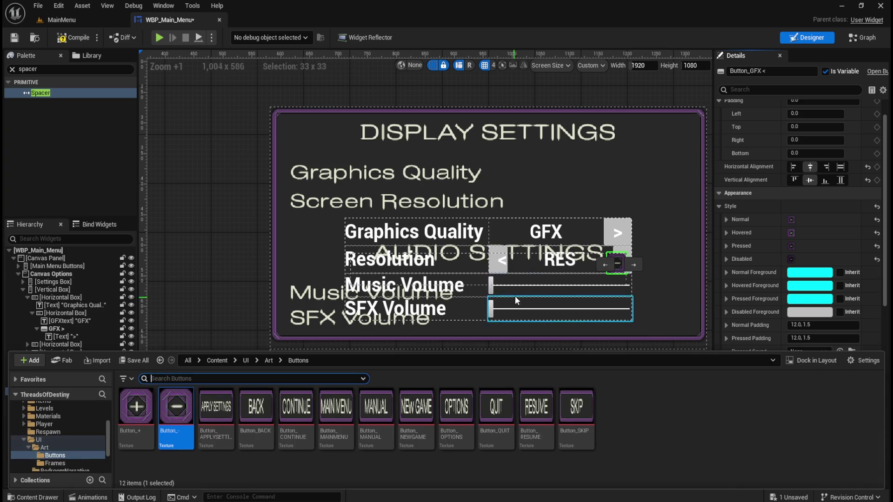
key(ctrl+space)
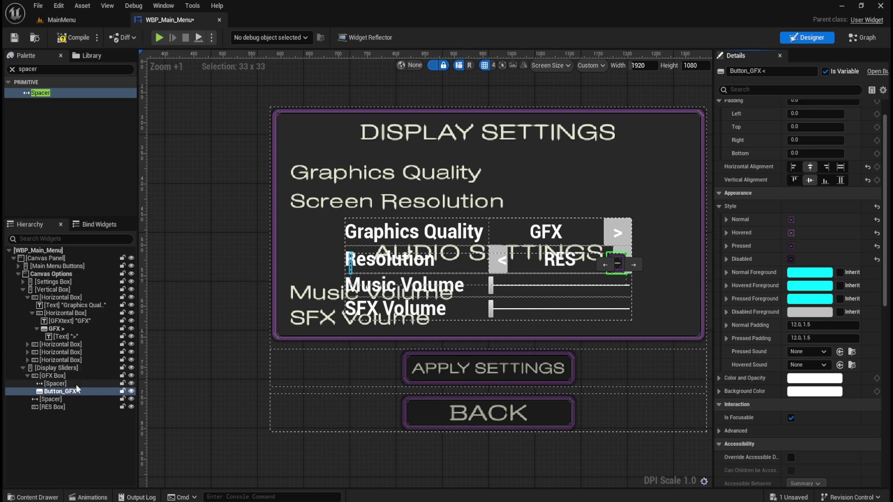
scroll(689, 279, up, 2)
scroll(750, 283, up, 2)
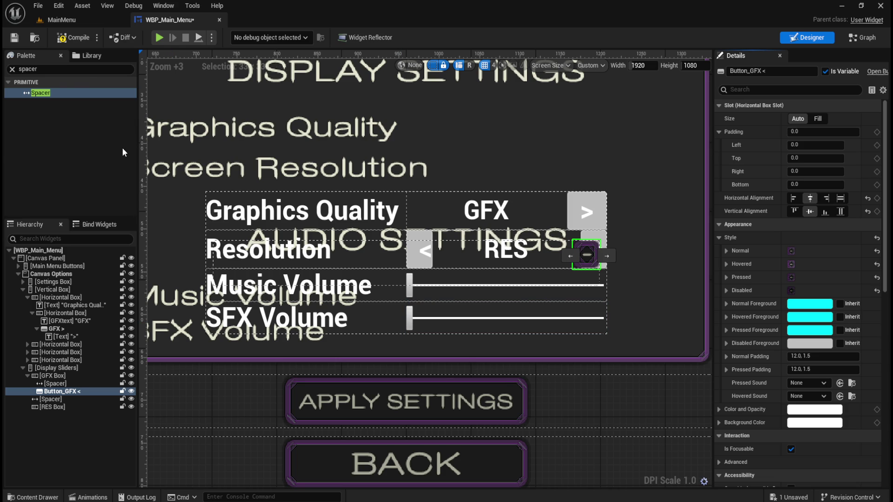
Step: Place an Image after Button_GFX < in GFX Box and rename it IMG_GFX
click(51, 68)
text(image)
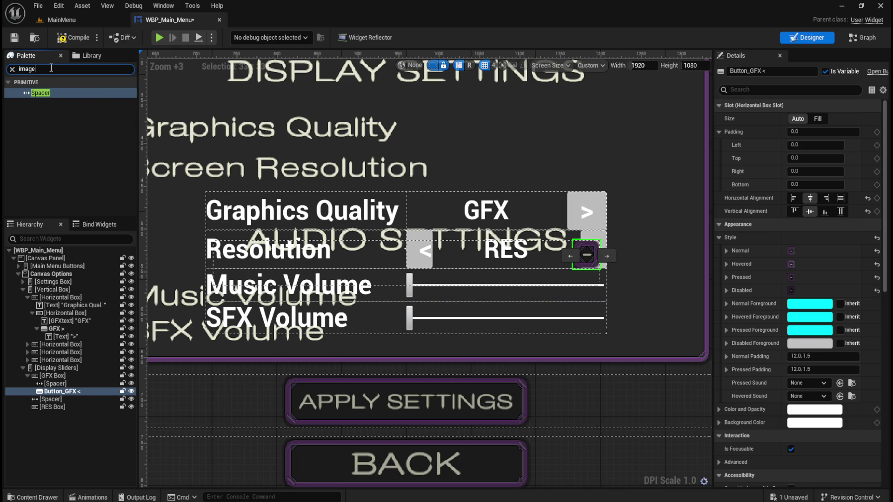
click(38, 95)
mouse_move(37, 94)
mouse_down()
mouse_move(82, 376)
mouse_move(60, 375)
mouse_up()
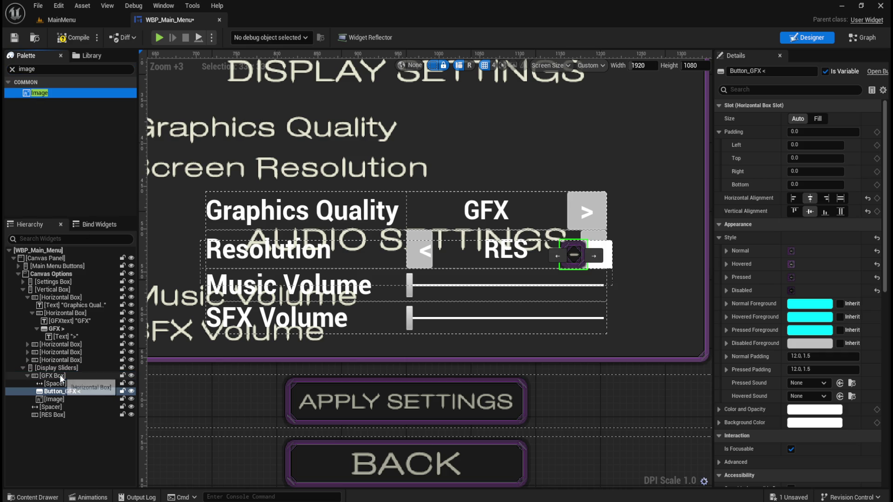
click(55, 399)
key(F2)
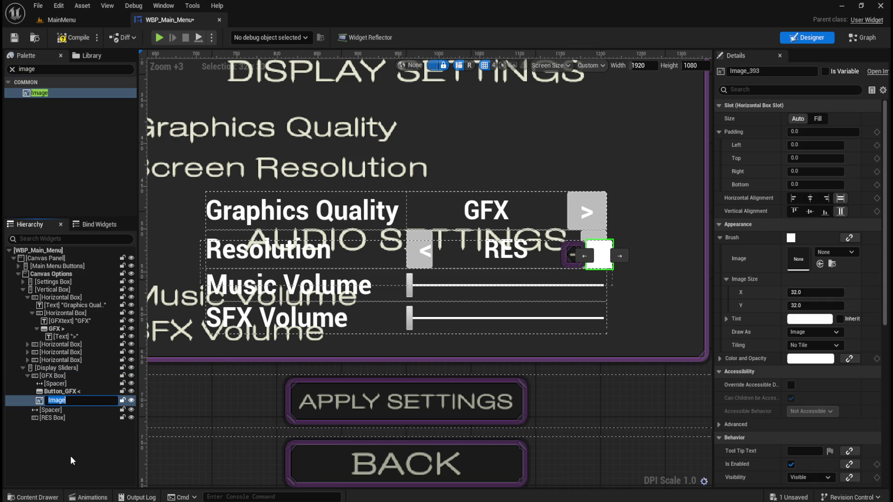
text(IMG_GFX)
key(Return)
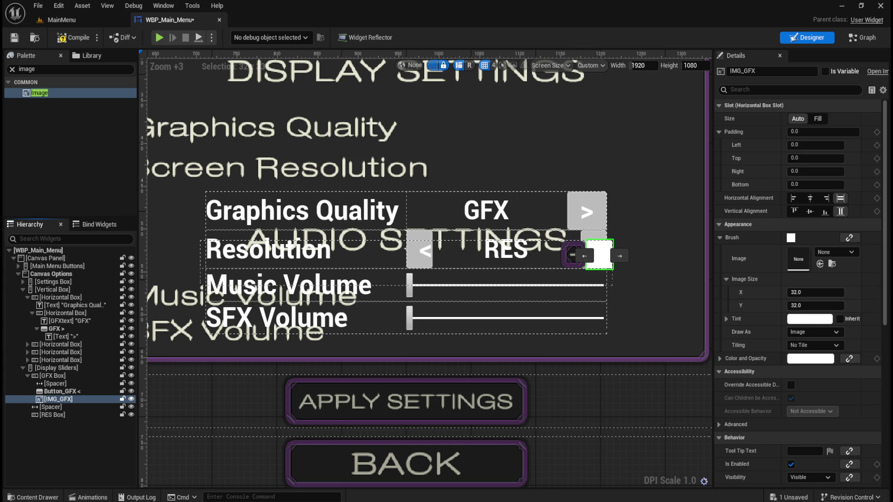
Step: Import the five GFX label textures into the UI/Art folder
key(ctrl+space)
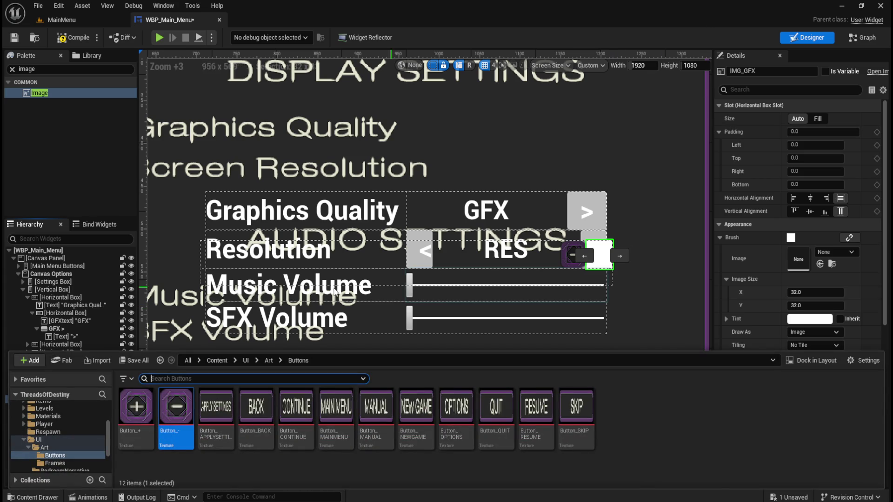
click(269, 361)
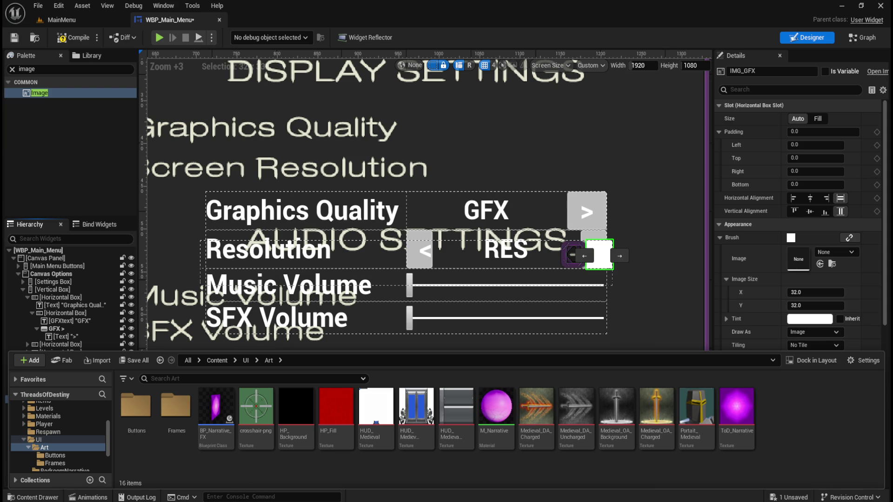
drag(661, 479, 654, 469)
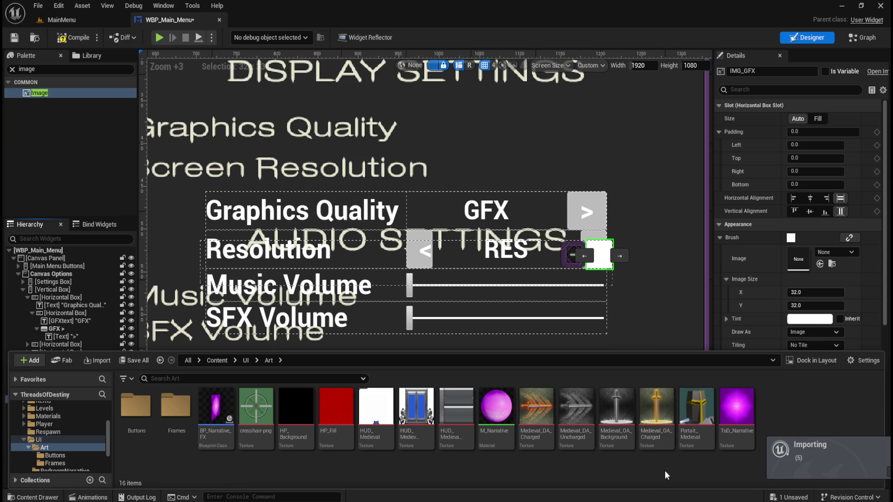
scroll(607, 450, down, 1)
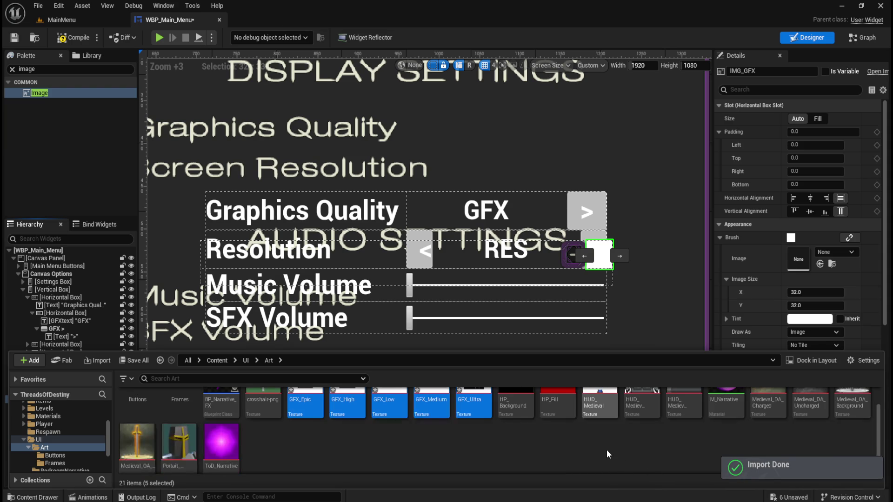
scroll(607, 450, up, 1)
Step: Set the GFX_Epic texture's filter to Nearest and save it
click(312, 437)
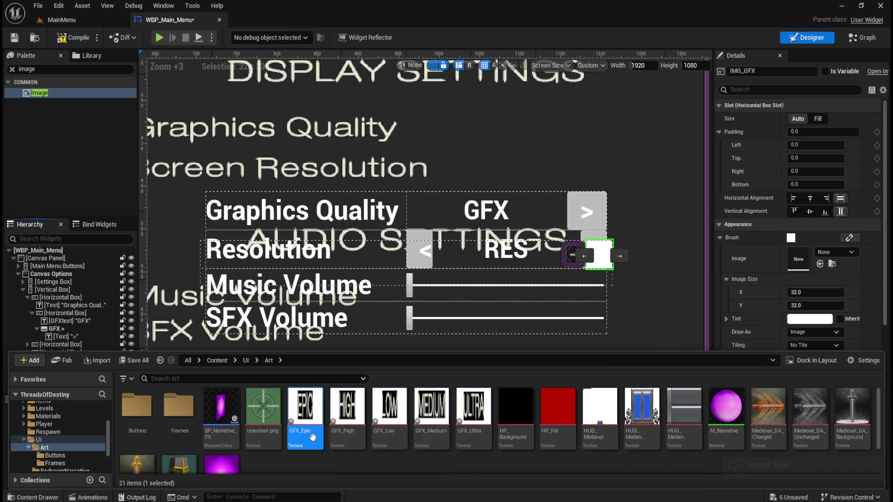
double_click(306, 432)
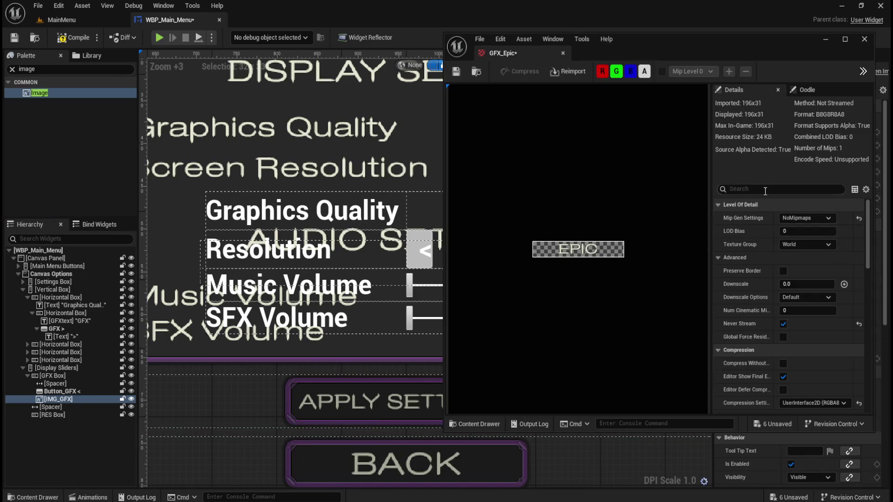
click(765, 189)
text(filter)
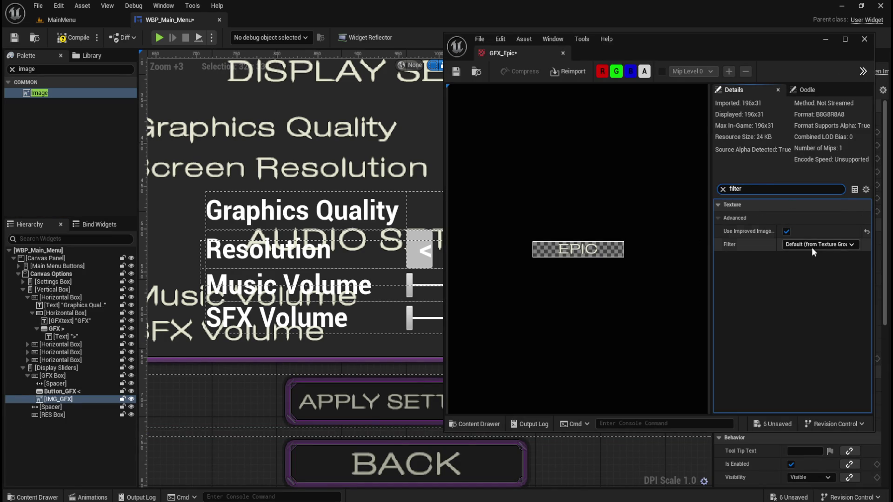
click(813, 248)
click(810, 256)
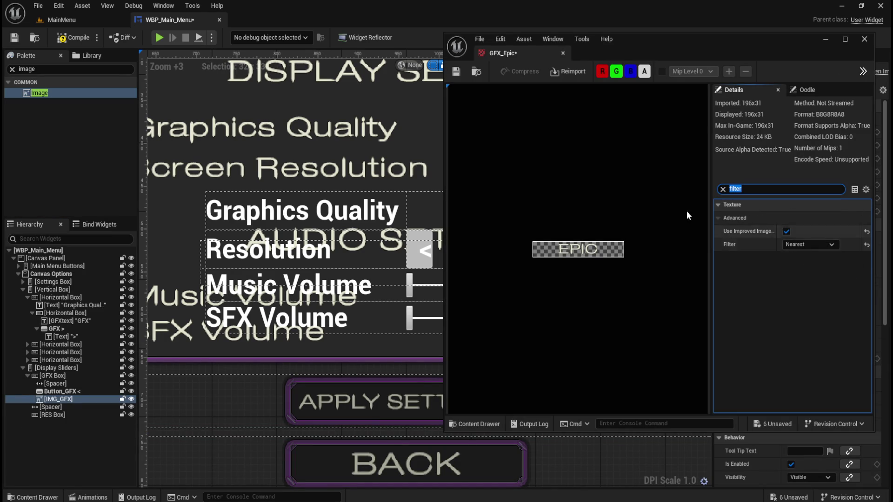
click(462, 70)
click(562, 53)
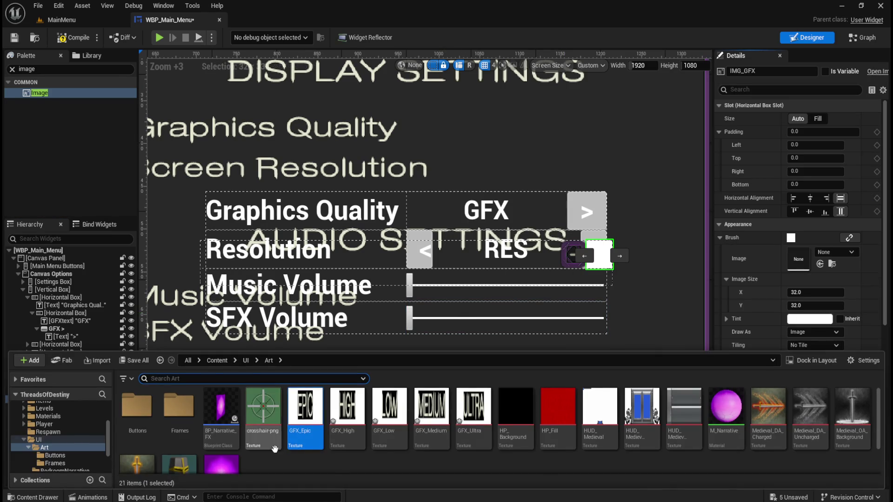
Step: Set the GFX_High texture's filter to Nearest and save it
double_click(346, 412)
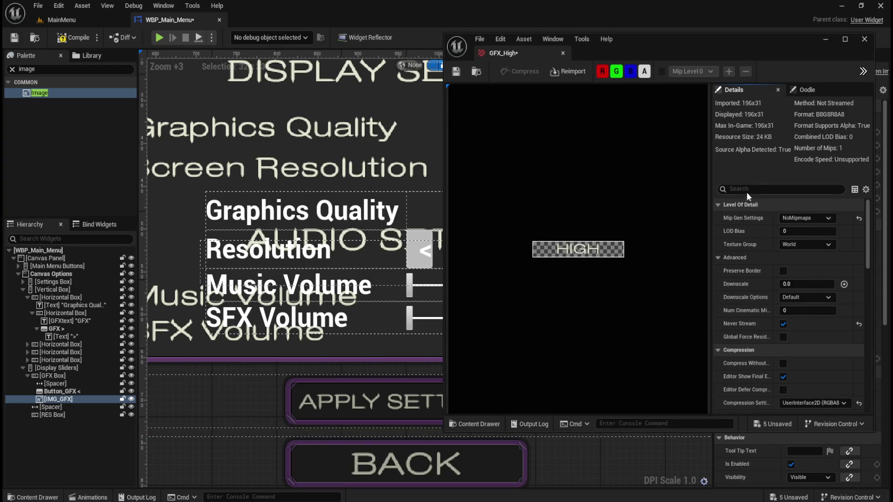
click(759, 189)
text(filt)
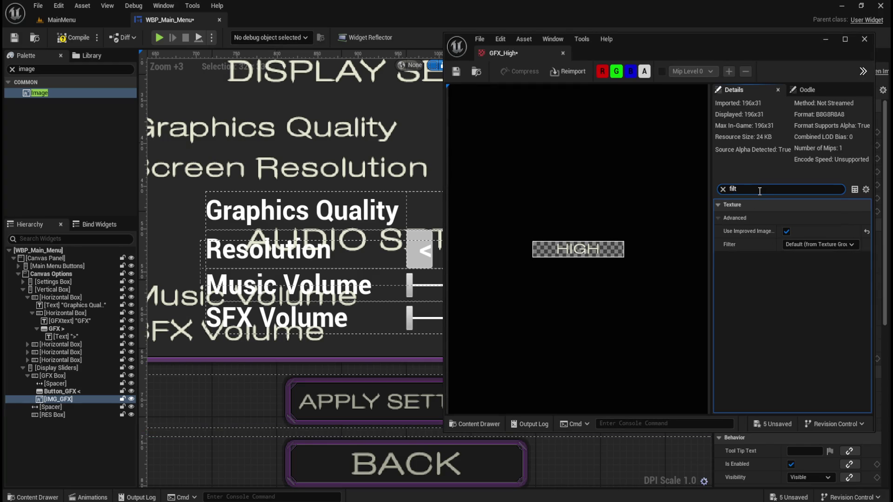
click(827, 245)
click(797, 255)
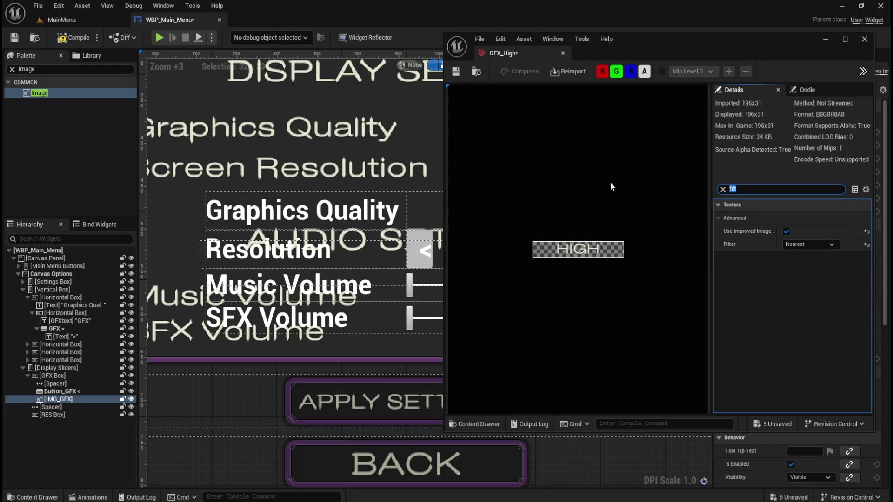
click(455, 71)
click(562, 54)
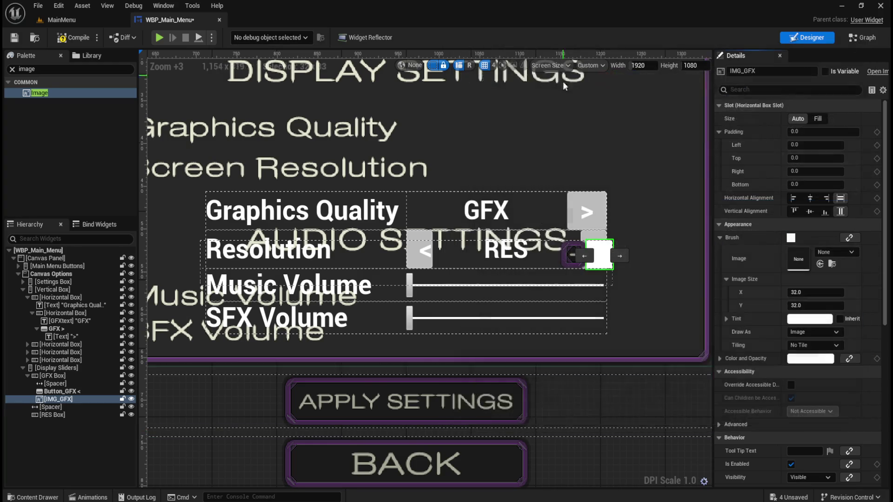
Step: Set the GFX_Low texture's filter to Nearest and save it
key(ctrl+space)
click(388, 432)
double_click(387, 437)
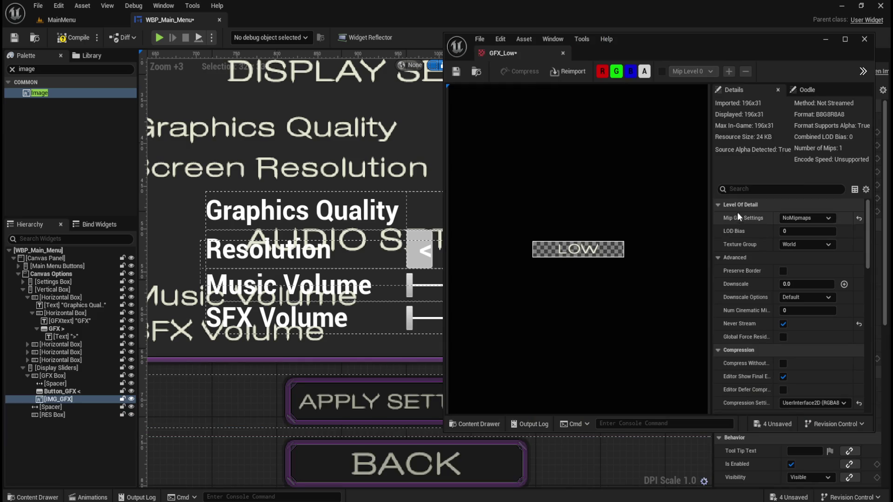
click(758, 187)
text(filt)
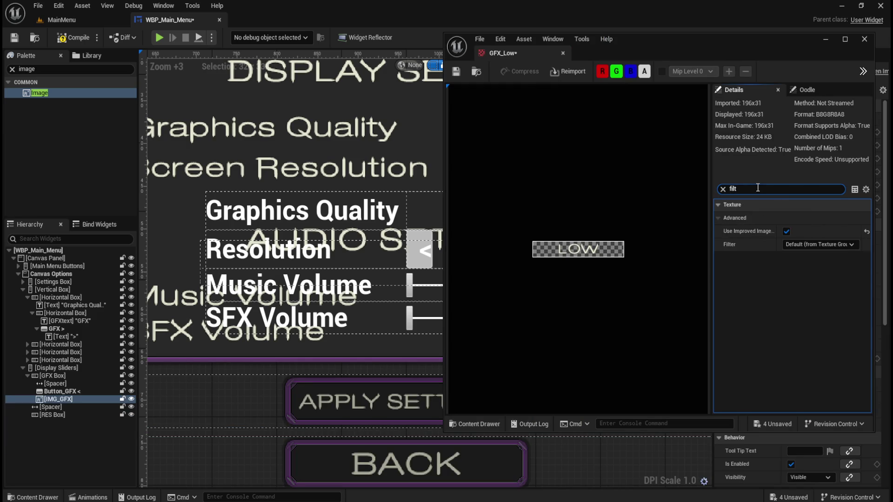
click(817, 244)
click(808, 254)
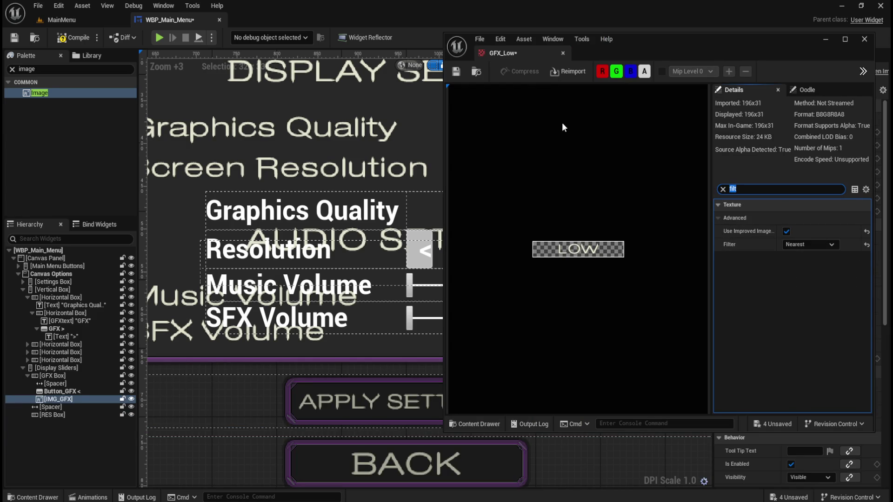
click(456, 71)
click(563, 53)
Step: Set the GFX_Medium texture's filter to Nearest and close its editor
key(ctrl+space)
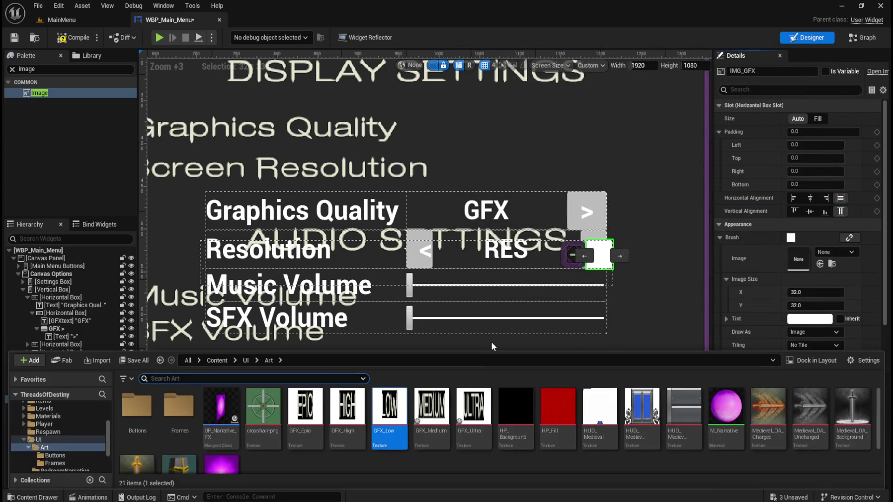
click(437, 442)
double_click(437, 442)
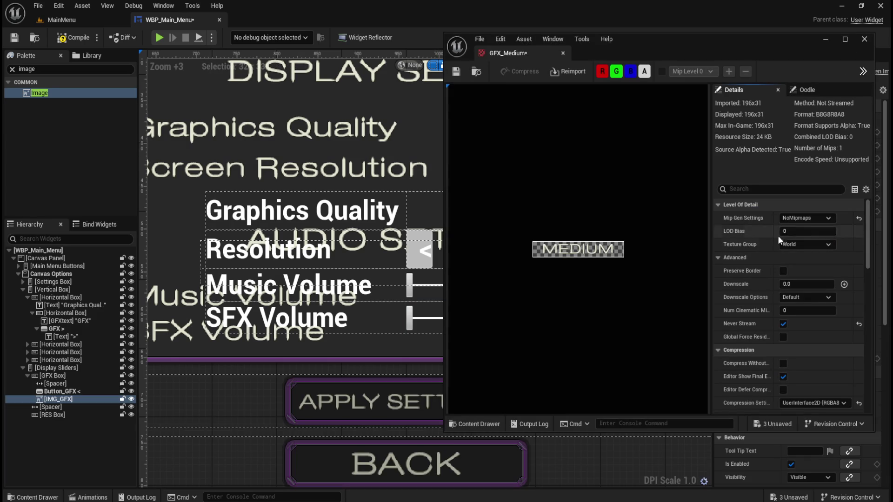
click(787, 190)
text(filt)
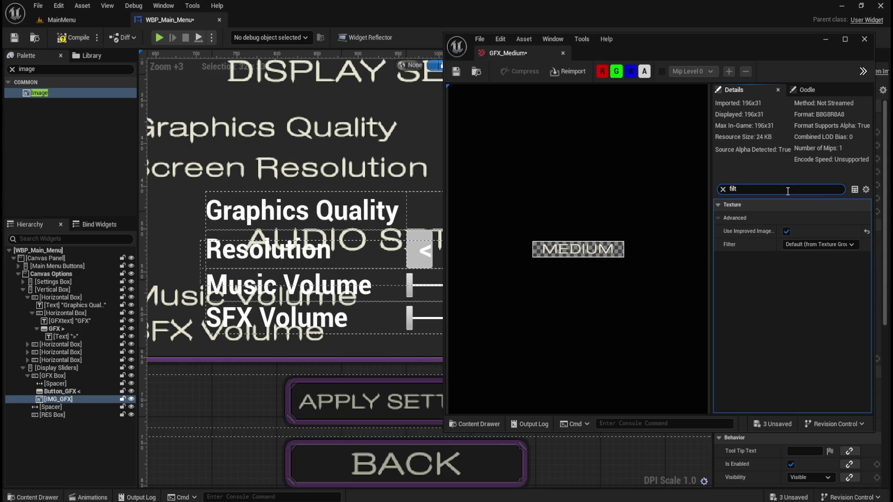
click(807, 243)
click(805, 256)
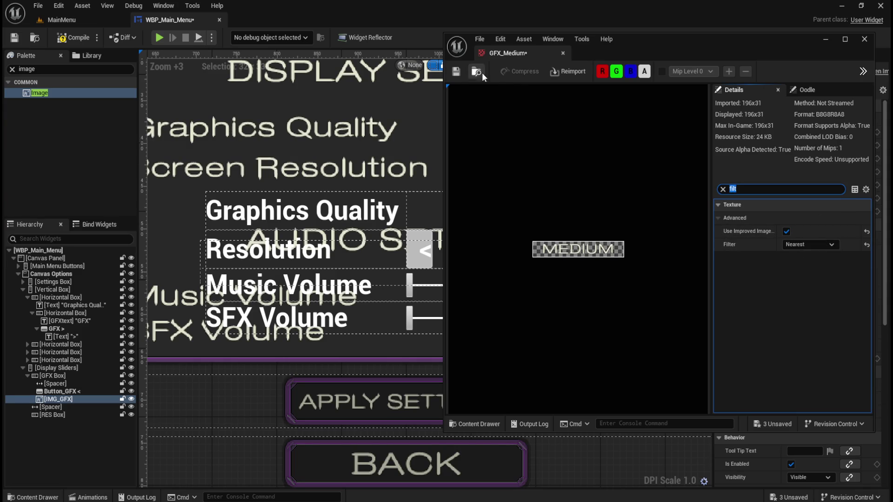
click(563, 52)
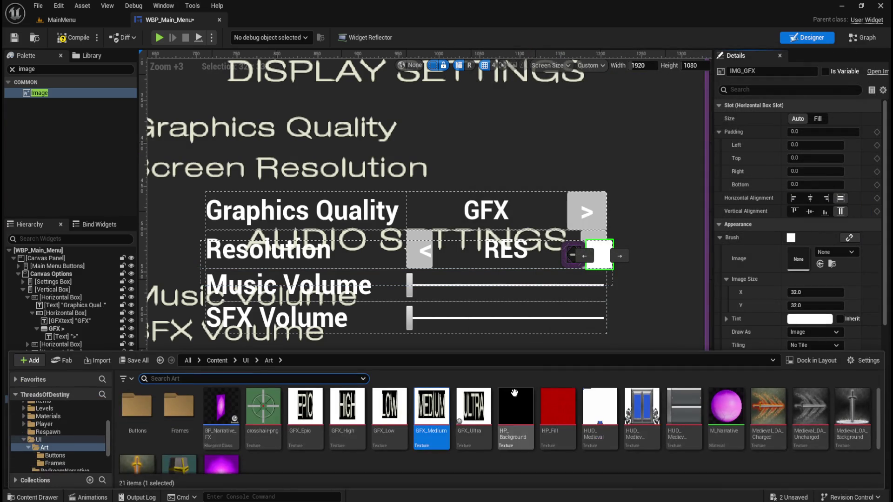
Step: Set the GFX_Ultra texture's filter to Nearest and save it
double_click(478, 437)
click(792, 190)
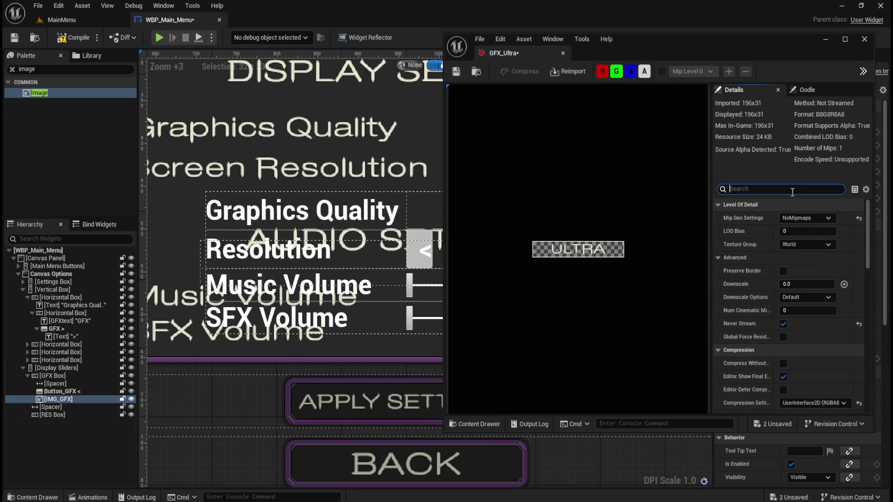
text(filt)
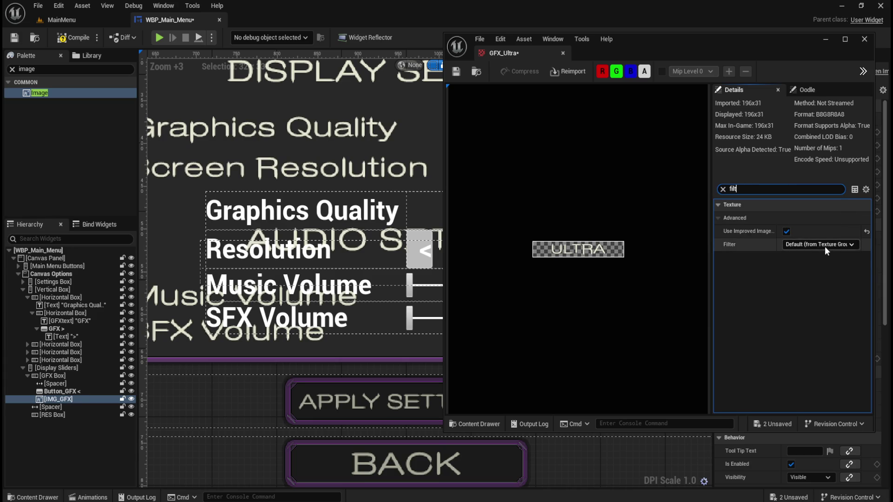
click(824, 247)
click(807, 254)
click(456, 71)
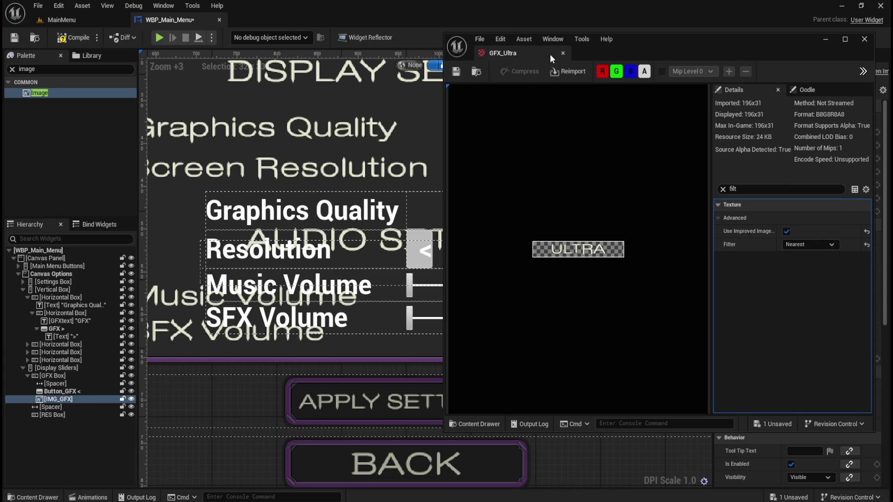
click(561, 53)
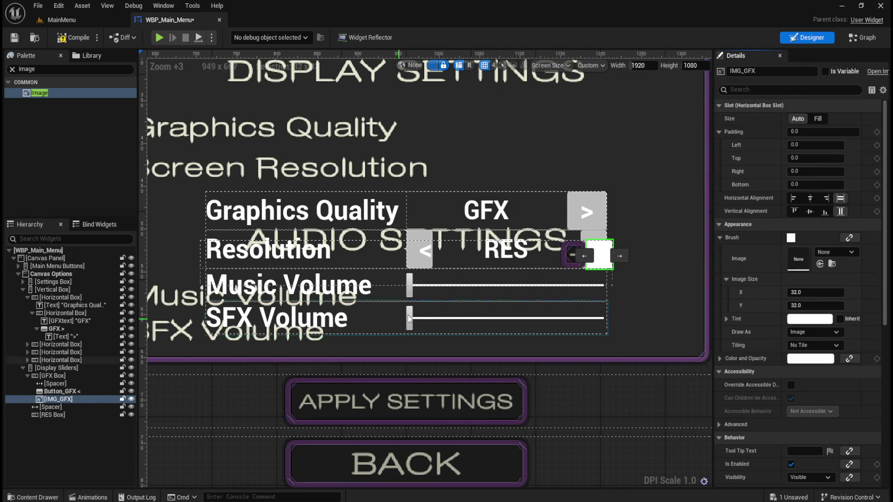
Step: Select IMG_GFX and assign GFX_Ultra as its Brush Image at 196 x 31
key(ctrl+space)
click(475, 301)
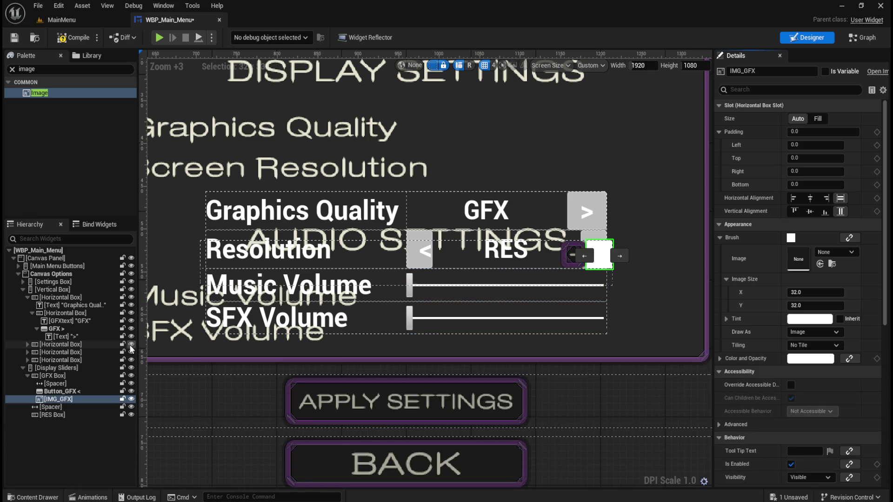
click(61, 391)
click(67, 400)
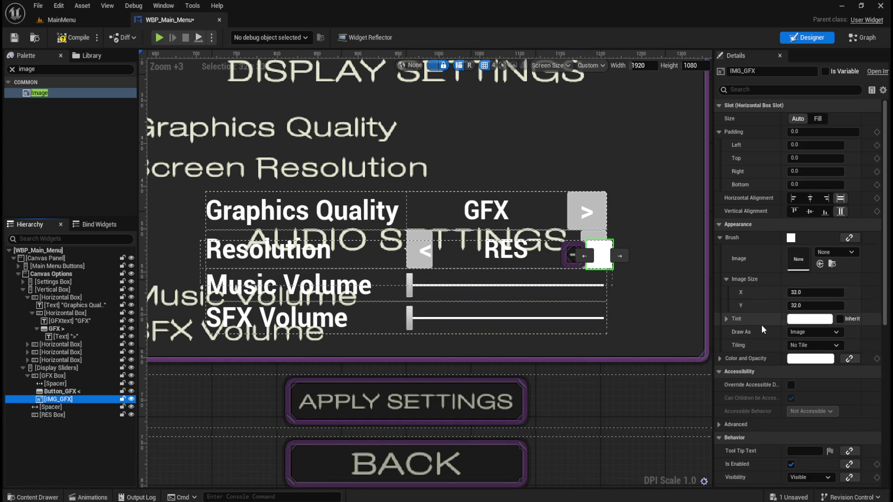
scroll(760, 325, down, 3)
key(ctrl+space)
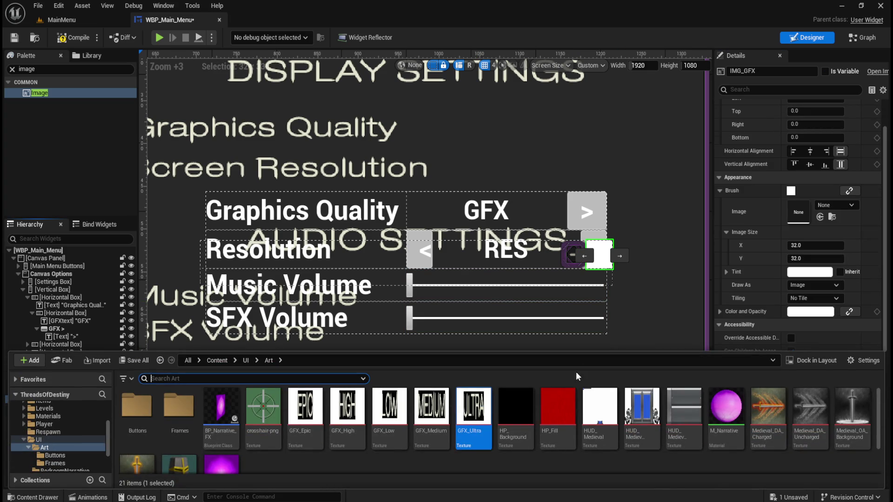
click(474, 409)
drag(477, 435, 808, 214)
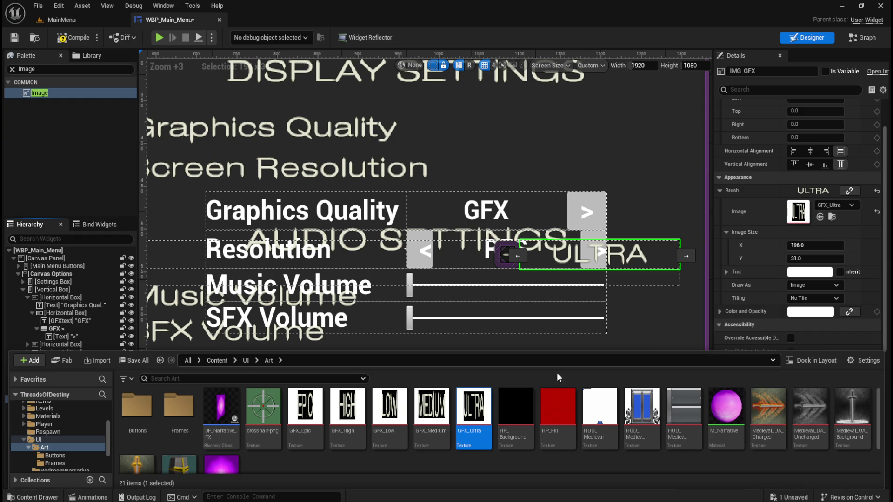
key(ctrl+space)
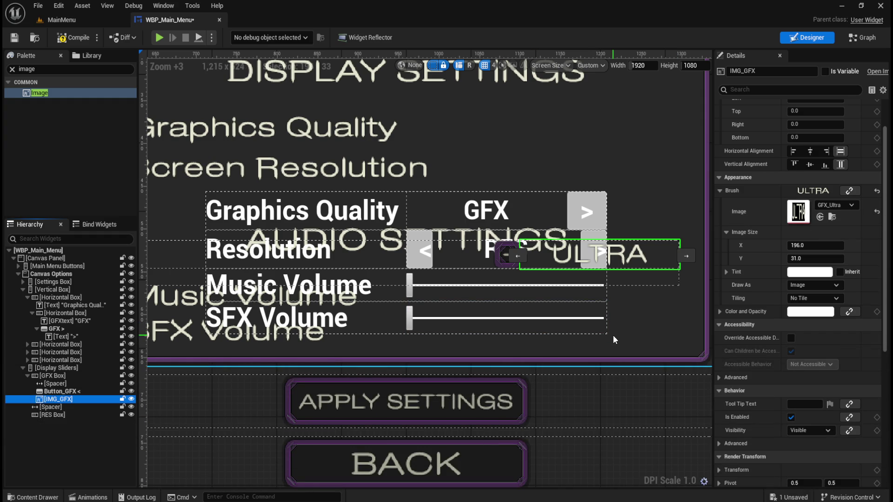
scroll(560, 389, down, 1)
scroll(577, 335, up, 1)
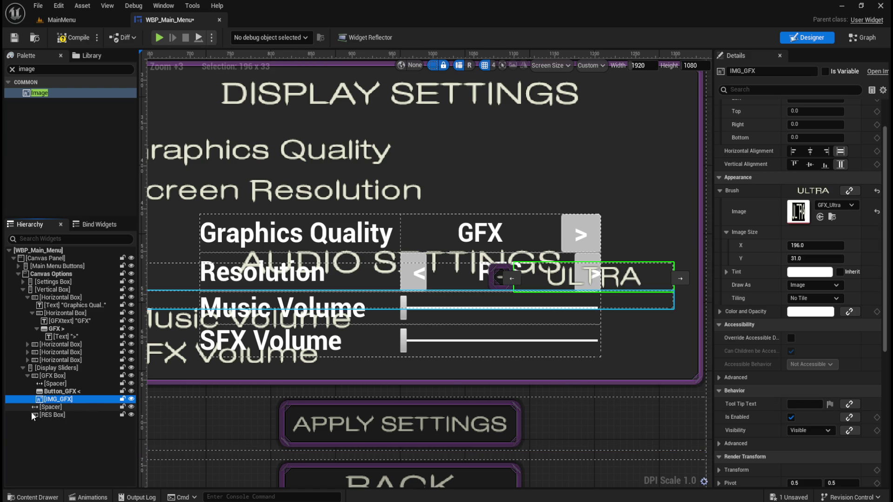
Step: Move the GFX > button into GFX Box and delete its > text label
click(58, 331)
mouse_move(58, 331)
mouse_down()
mouse_move(68, 382)
mouse_move(55, 375)
mouse_up()
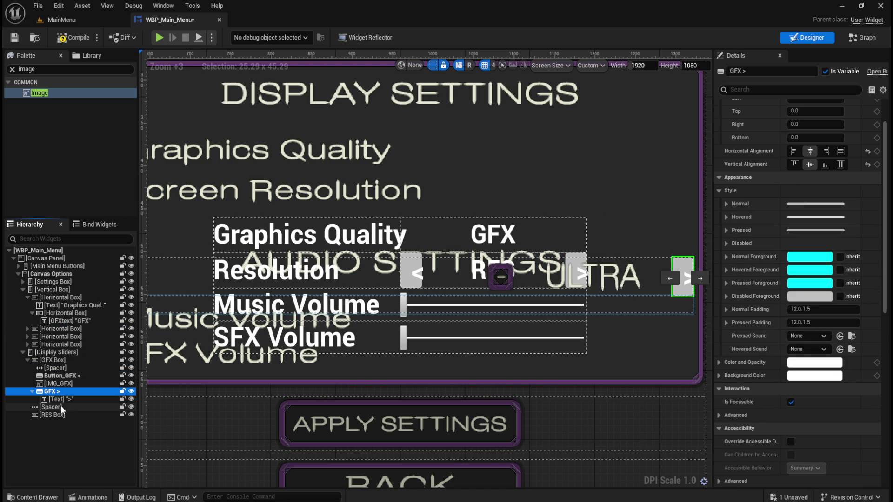
click(65, 399)
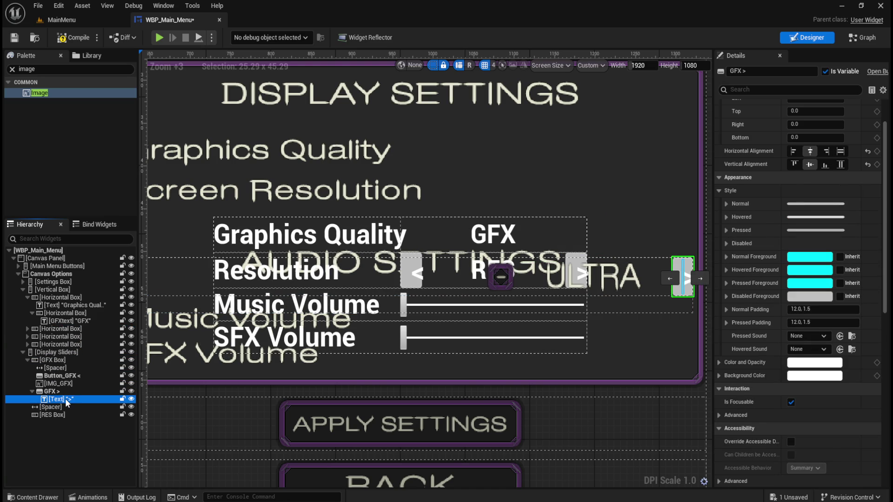
key(Delete)
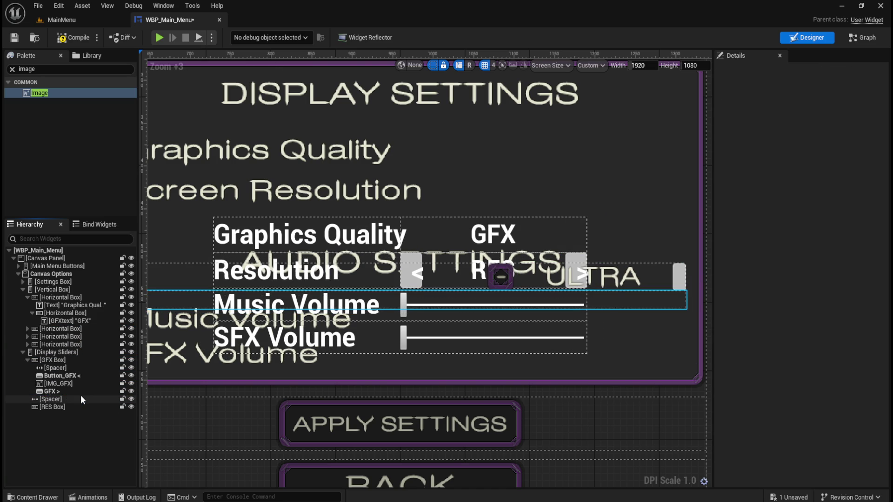
Step: Rename the GFX > button to Button_GFX >
click(68, 392)
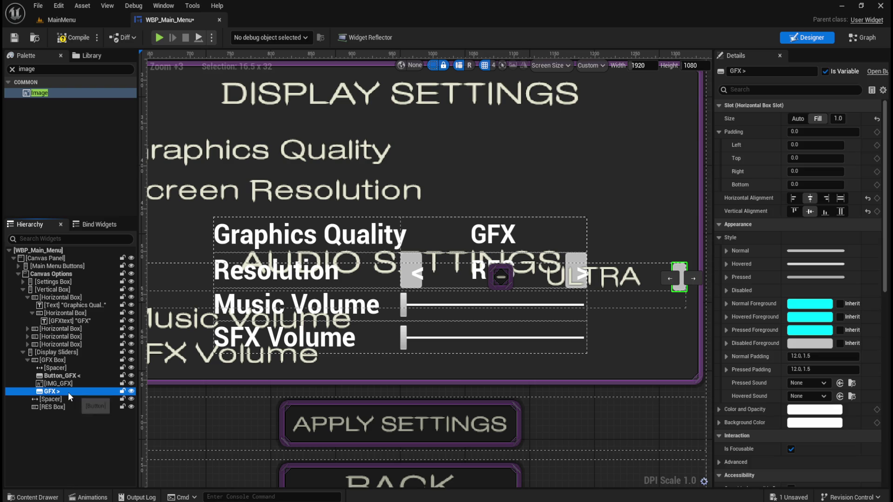
click(28, 360)
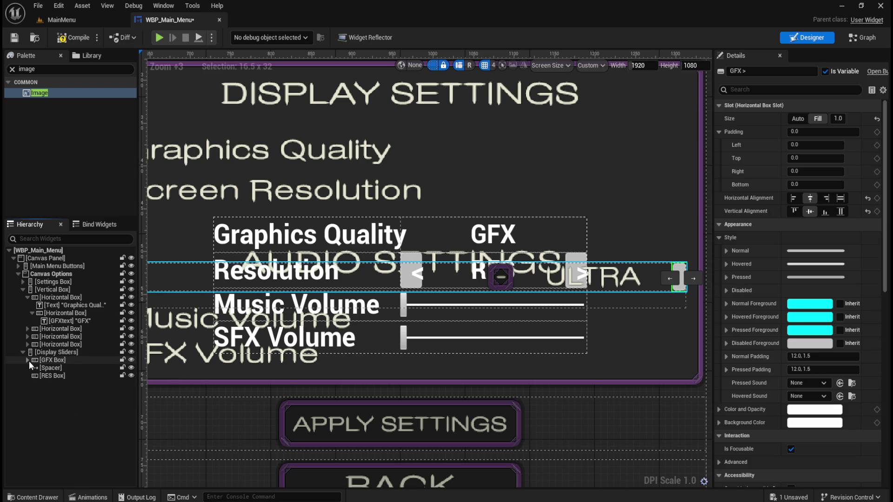
click(28, 360)
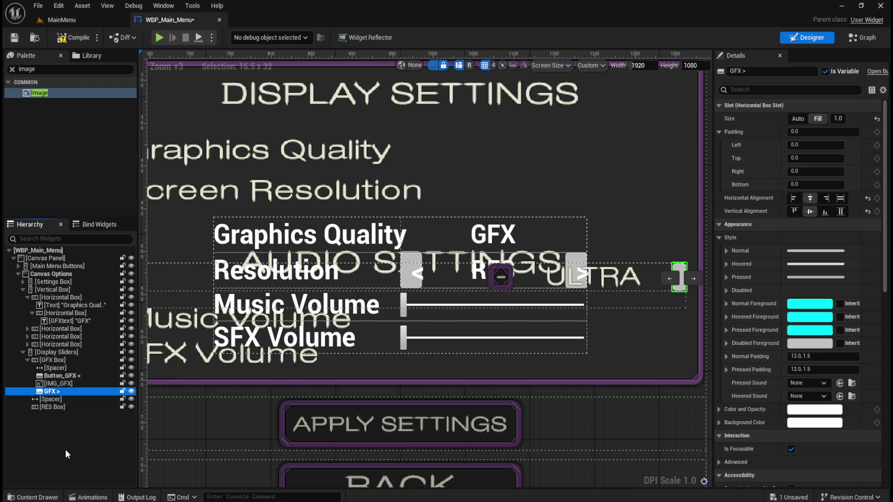
key(F2)
key(Home)
text(Button)
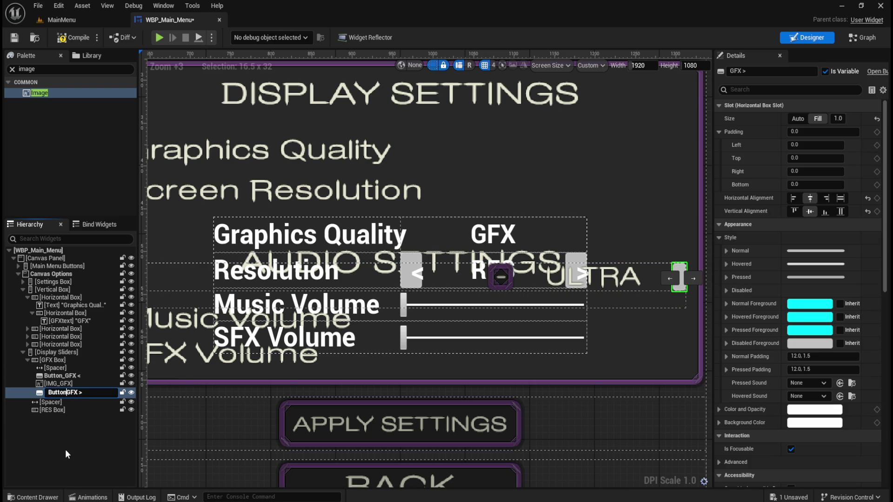
text(_)
key(Return)
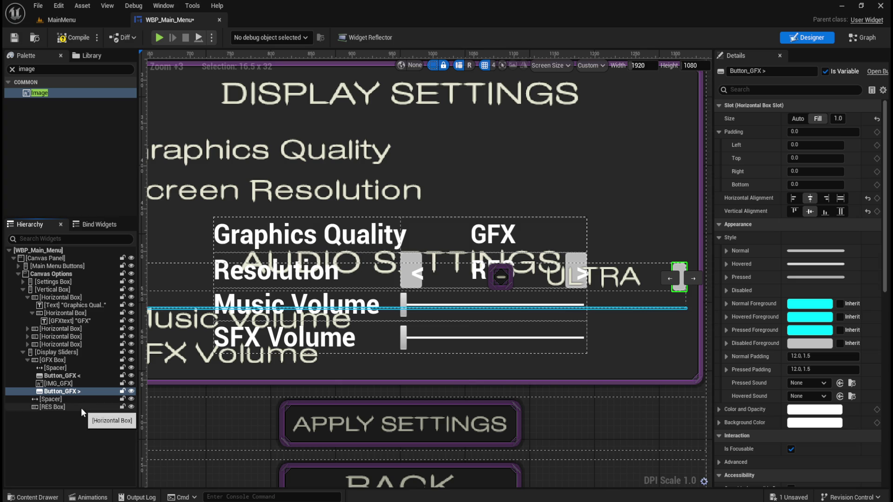
Step: Set Button_GFX > to Auto sizing, matching Button_GFX <
click(72, 378)
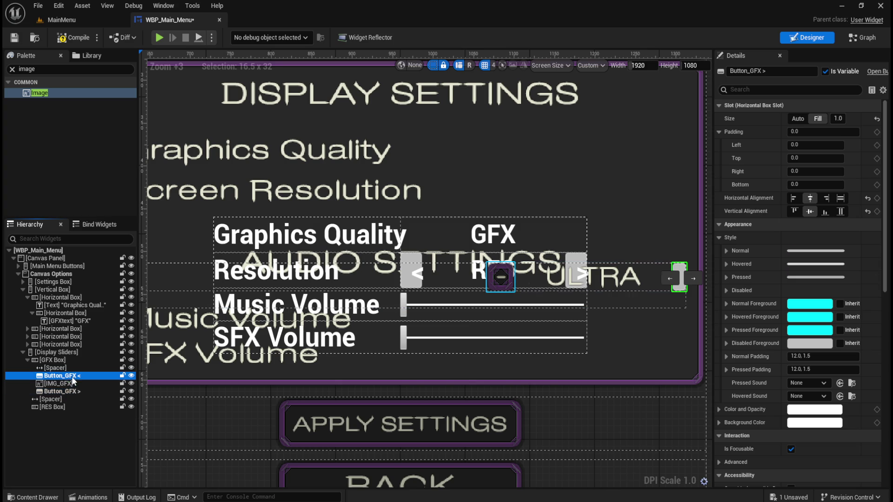
click(70, 391)
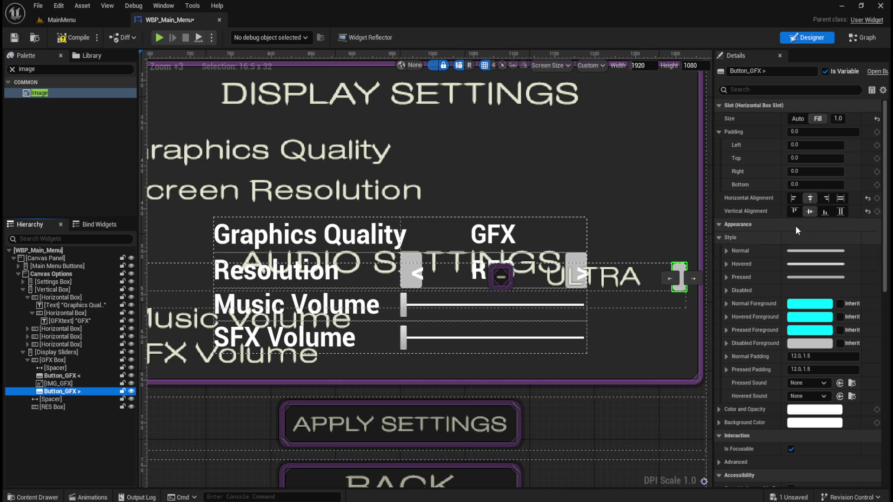
click(66, 375)
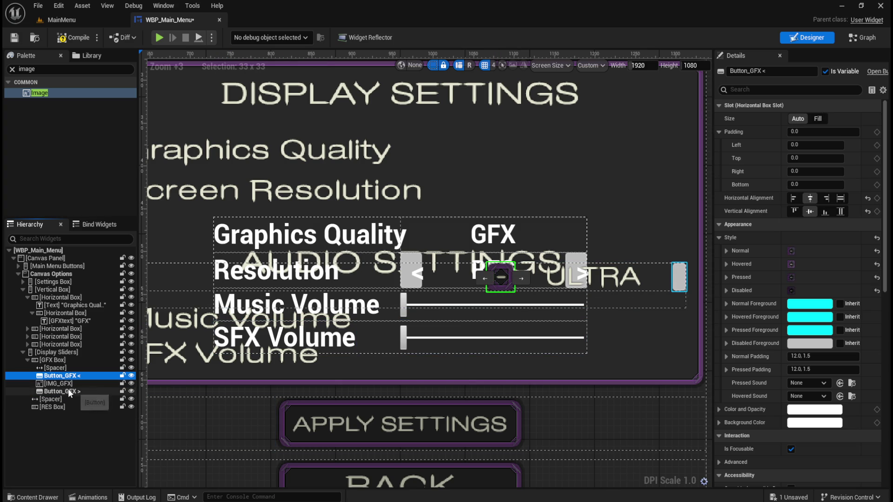
click(70, 392)
click(790, 116)
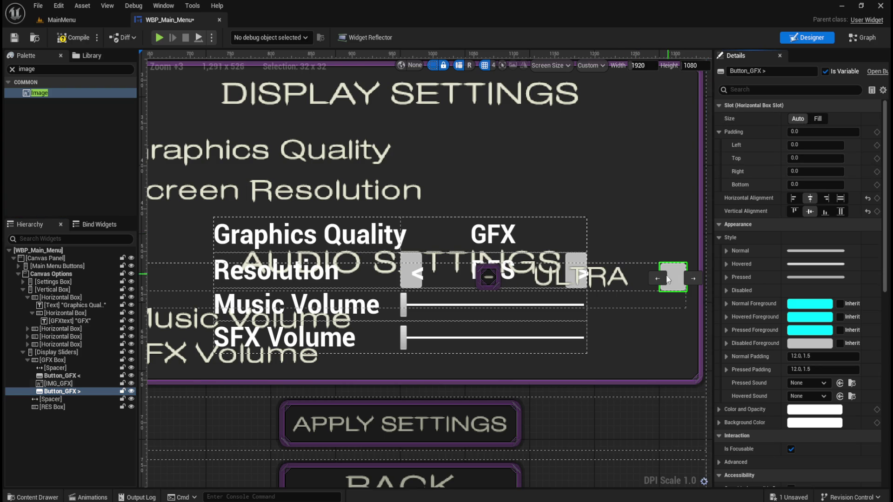
Step: Set Button_+ as the Normal-state image with Draw As set to Image
click(727, 252)
scroll(783, 373, down, 5)
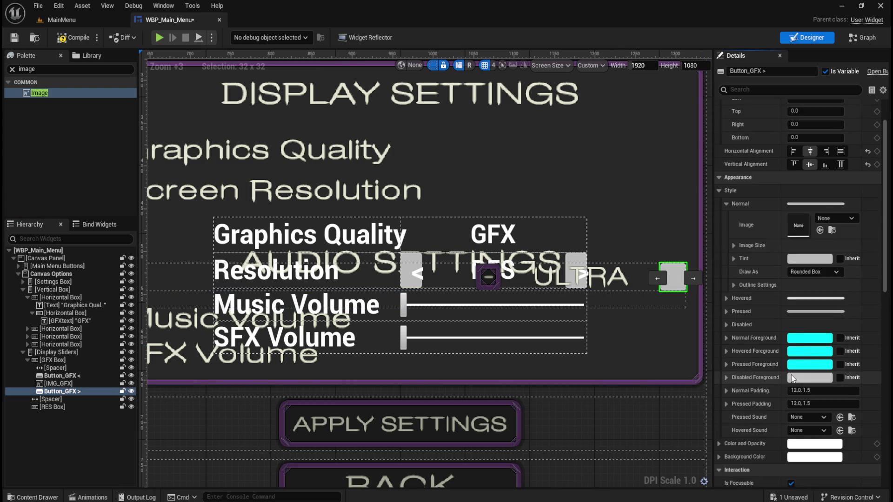
scroll(279, 321, down, 2)
scroll(693, 334, up, 2)
scroll(476, 329, up, 1)
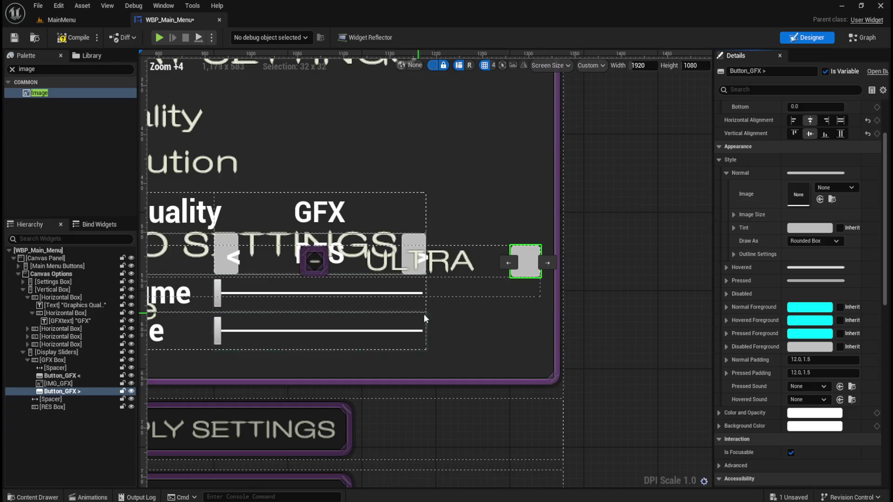
key(ctrl+space)
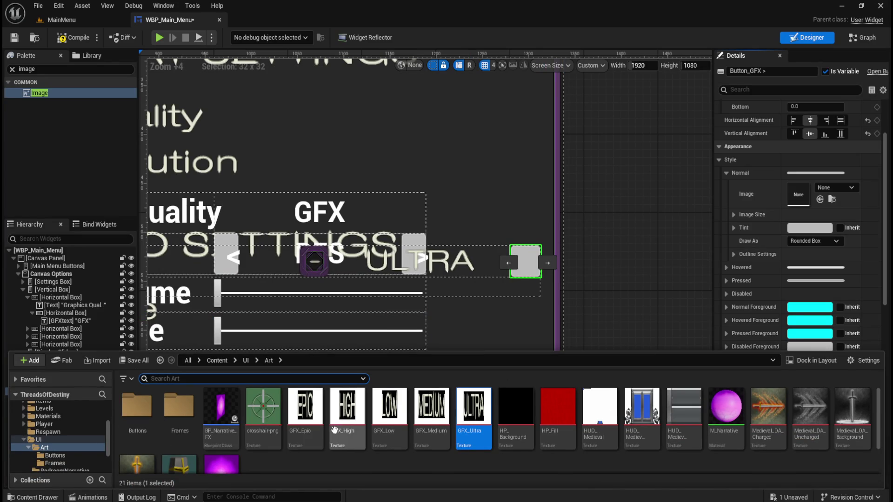
double_click(137, 405)
mouse_move(143, 409)
mouse_down()
mouse_move(837, 265)
mouse_move(828, 215)
mouse_move(805, 193)
mouse_up()
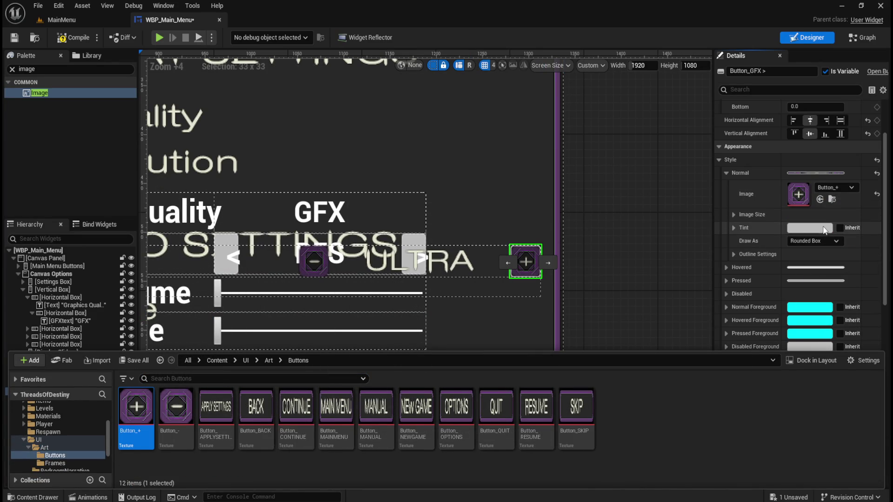
click(811, 238)
click(806, 278)
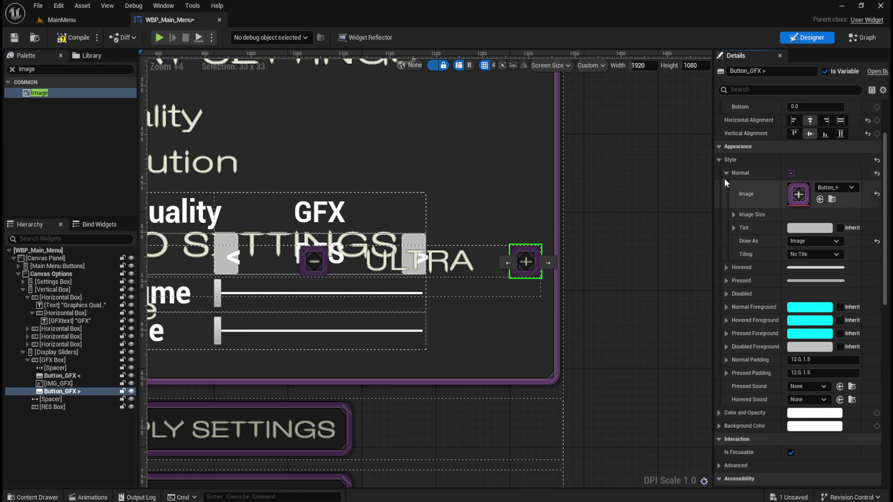
click(726, 173)
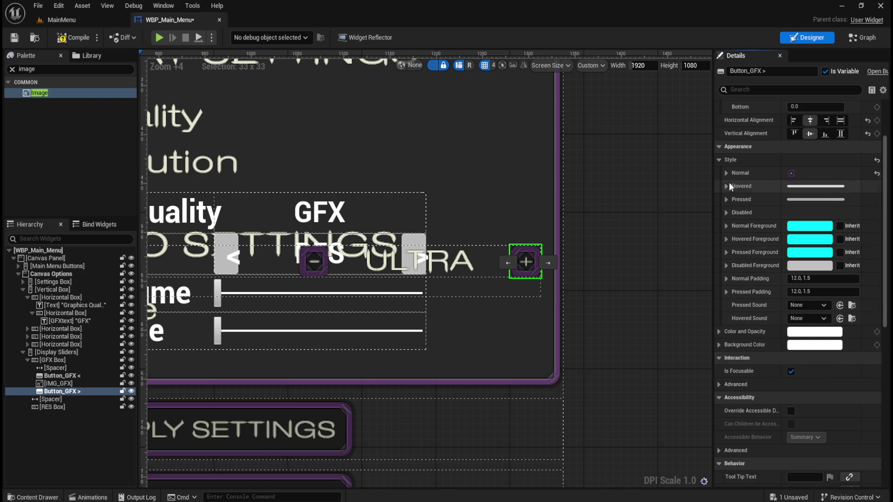
Step: Set Button_+ as the Hovered-state image with Draw As set to Image
click(726, 186)
key(ctrl+space)
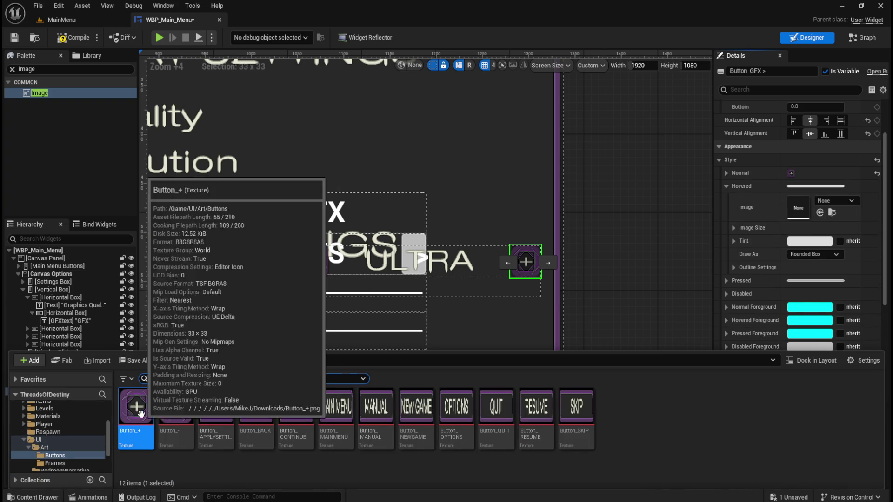
mouse_move(136, 409)
mouse_down()
mouse_move(810, 293)
mouse_move(822, 232)
mouse_move(812, 212)
mouse_up()
click(813, 253)
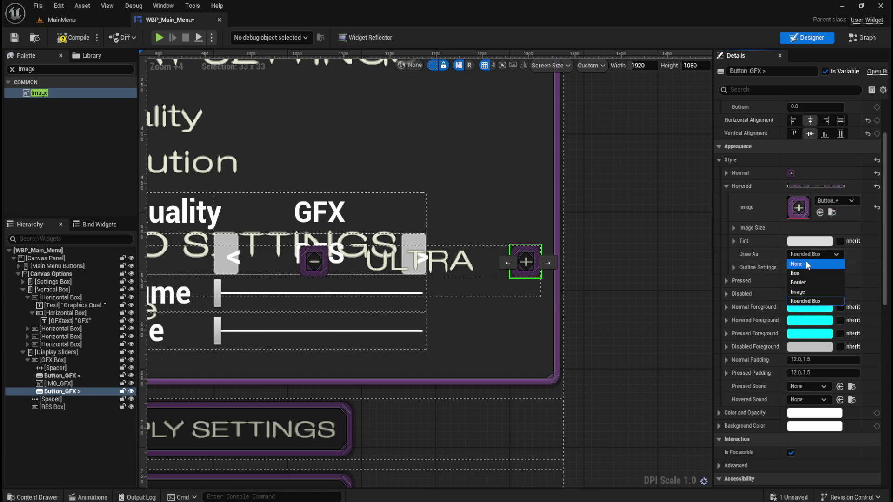
click(803, 290)
click(726, 186)
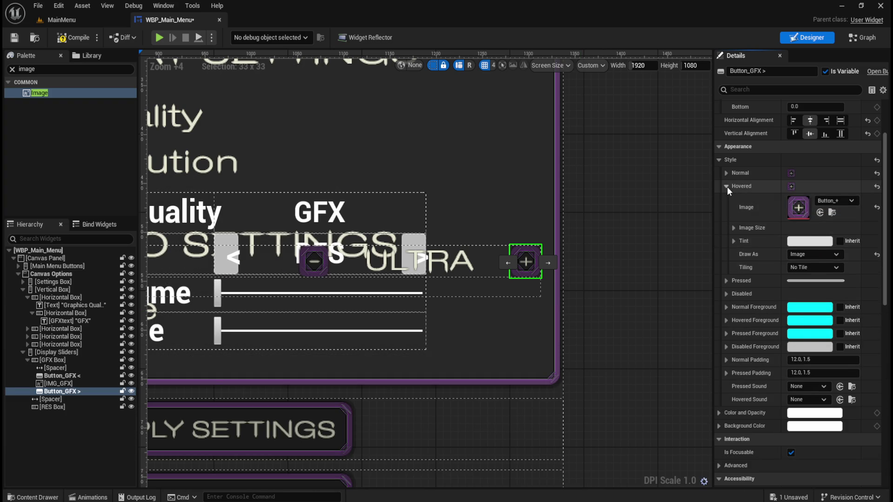
Step: Set Button_+ as the Pressed-state image with Draw As set to Image
click(726, 199)
key(ctrl+space)
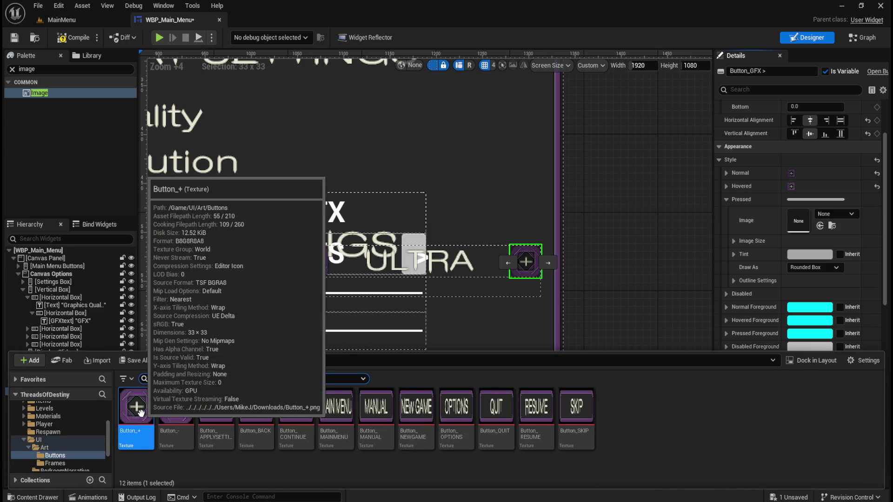
mouse_move(138, 412)
mouse_down()
mouse_move(818, 275)
mouse_move(819, 244)
mouse_move(798, 221)
mouse_up()
click(819, 268)
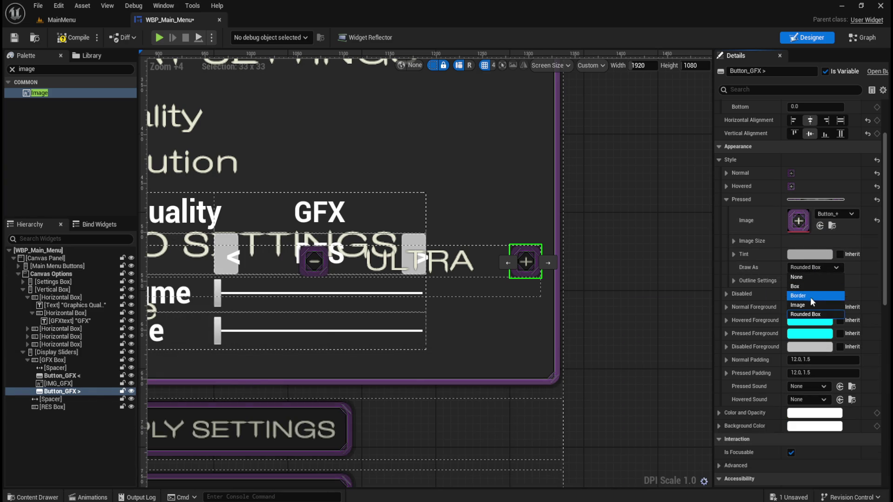
click(803, 303)
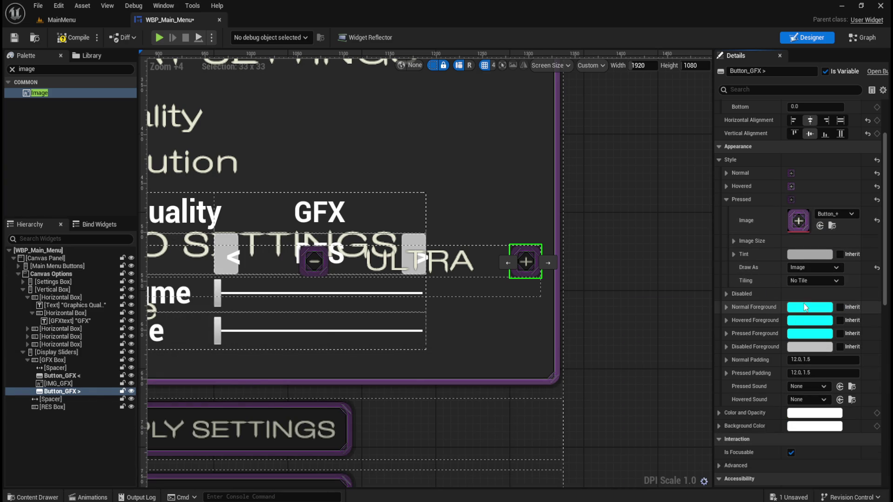
click(726, 200)
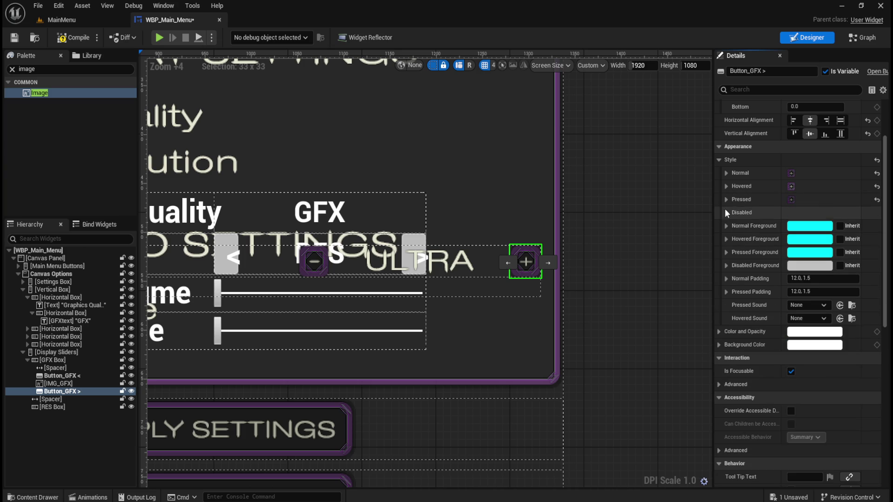
click(727, 200)
click(726, 199)
Step: Set Button_+ as the Disabled-state image with tint 363636FF
click(726, 212)
key(ctrl+space)
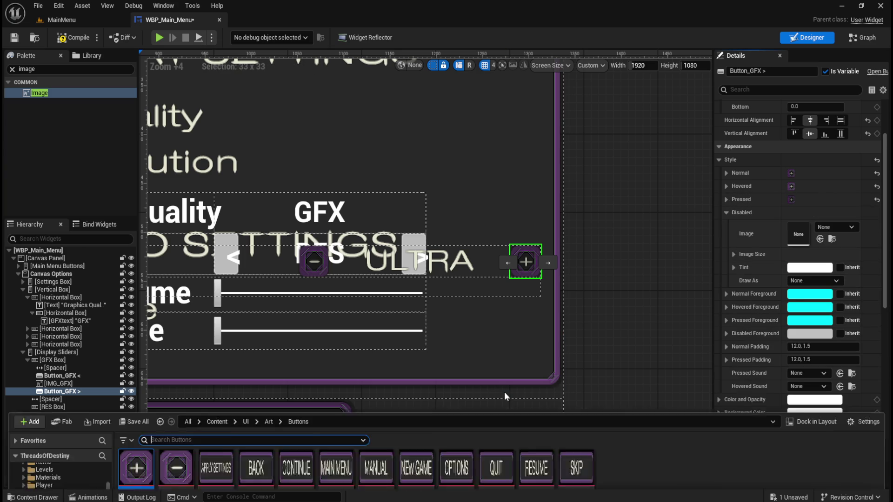
click(137, 406)
mouse_move(136, 407)
mouse_down()
mouse_move(531, 325)
mouse_move(798, 234)
mouse_up()
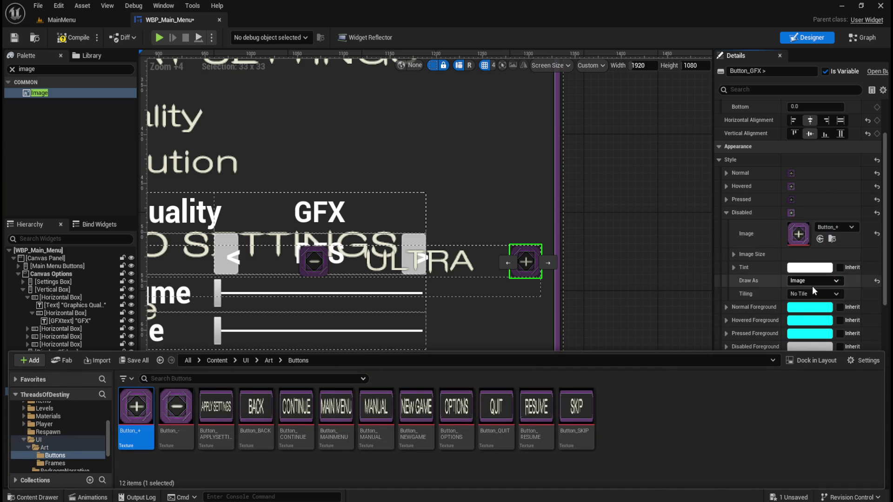
click(809, 268)
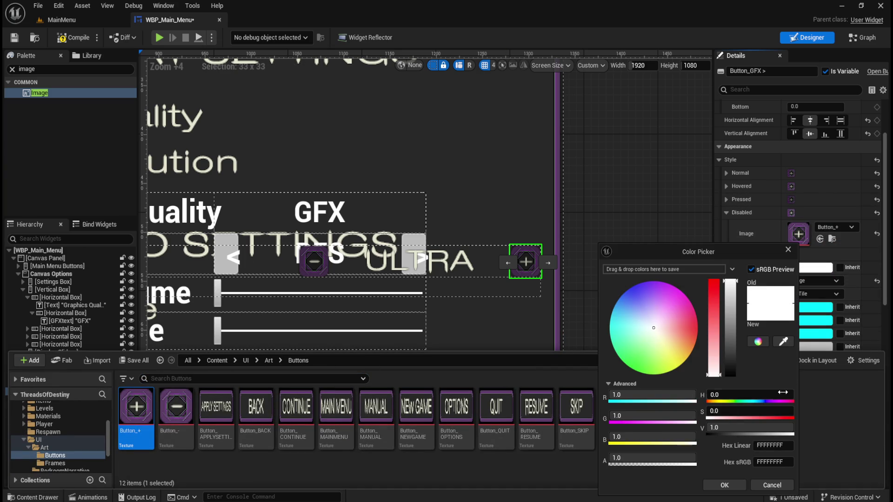
click(770, 445)
text(363636FF)
click(724, 485)
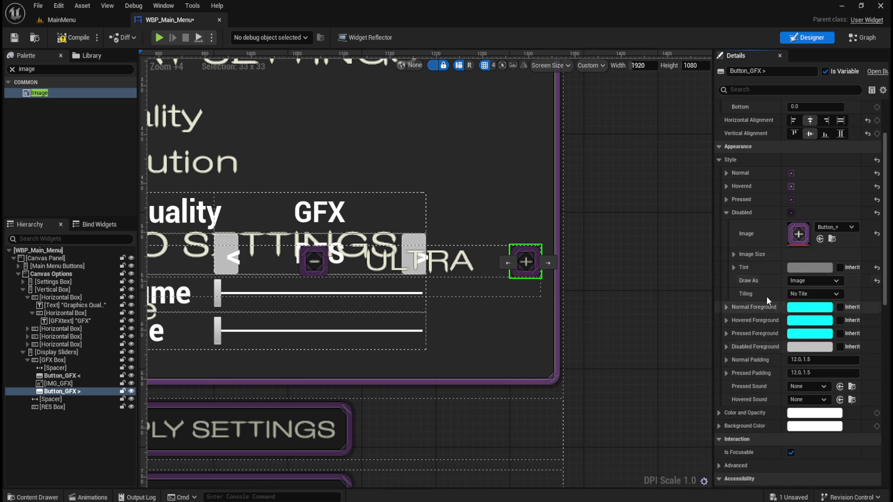
click(726, 213)
Step: Select the GFXtext "GFX" widget in the Hierarchy
scroll(487, 290, down, 4)
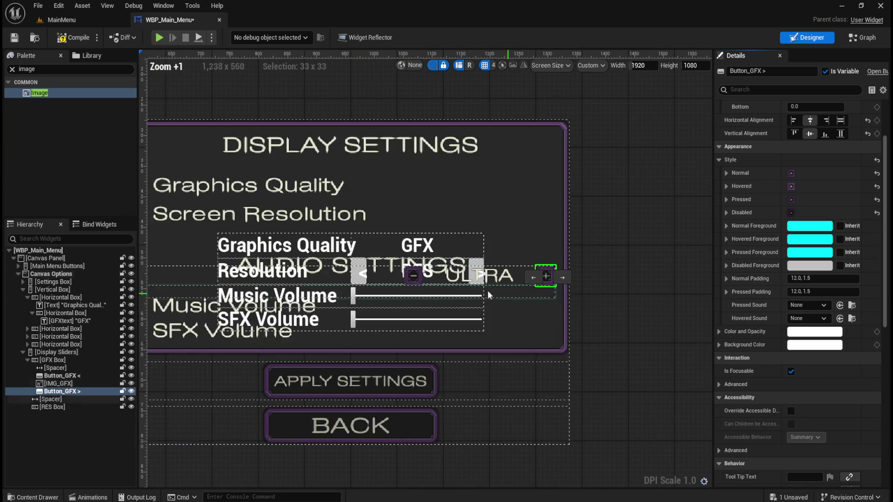
scroll(489, 285, up, 4)
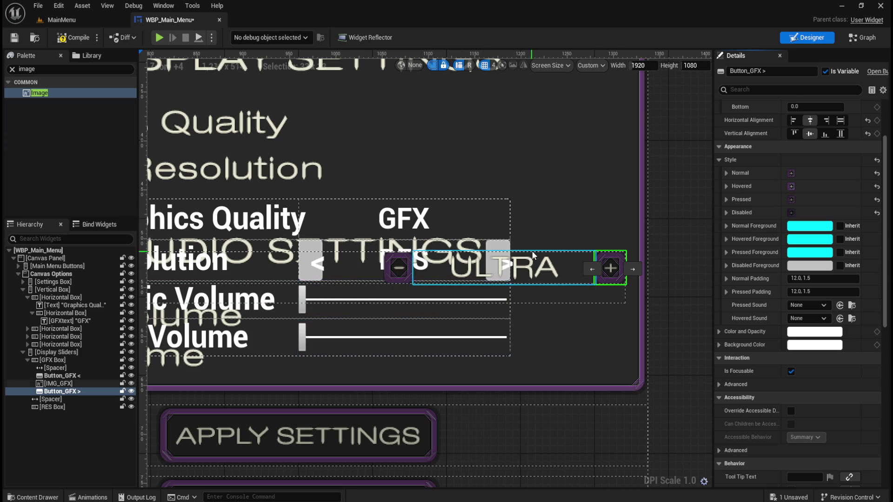
scroll(771, 253, up, 5)
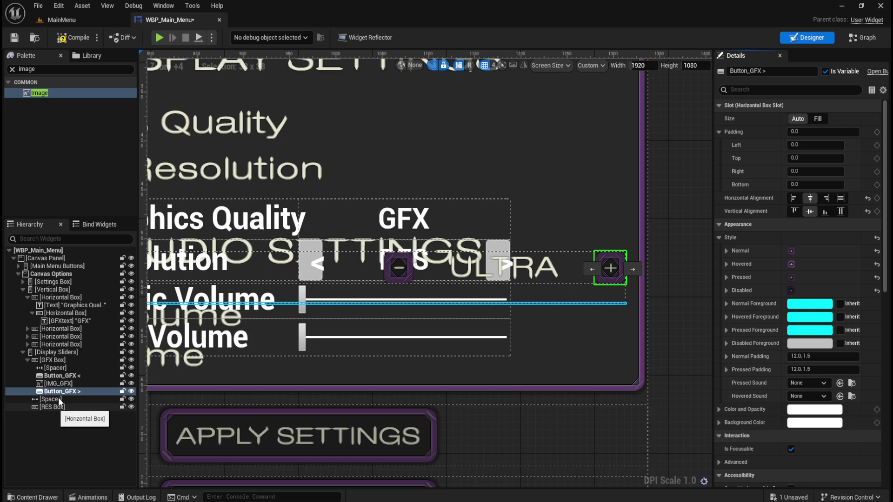
click(62, 321)
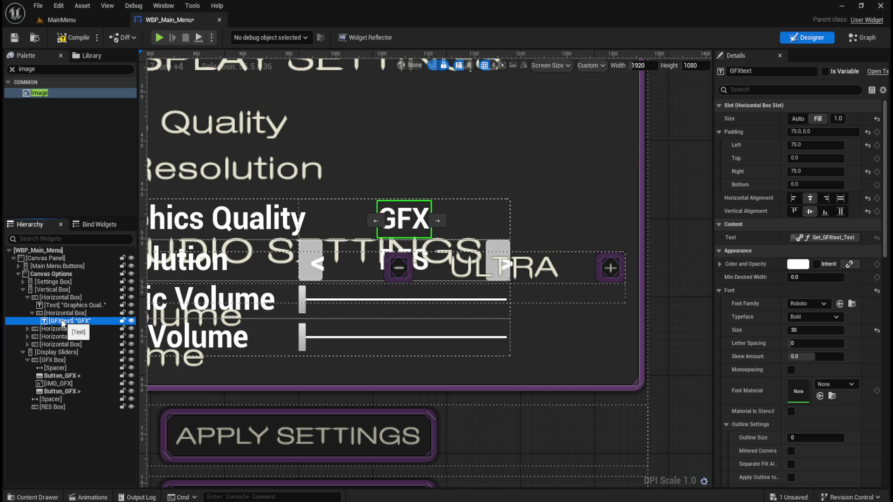
Step: Delete the GFX value text and the box that held it
click(64, 314)
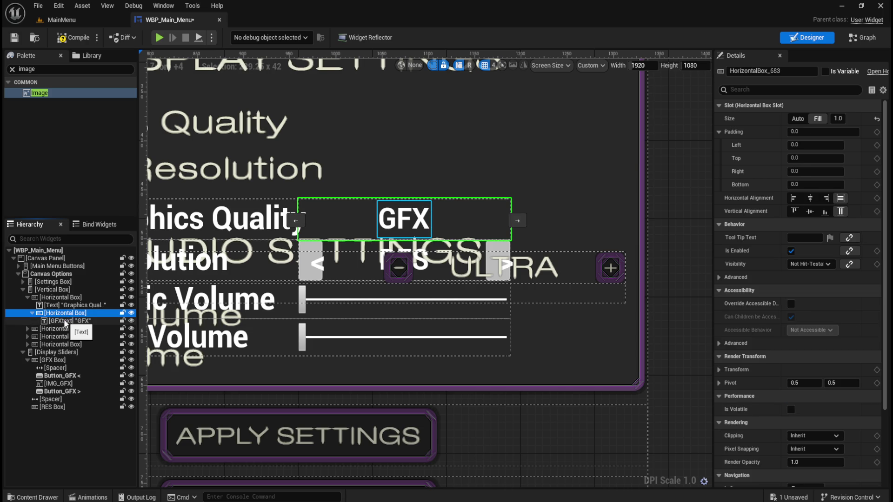
click(65, 321)
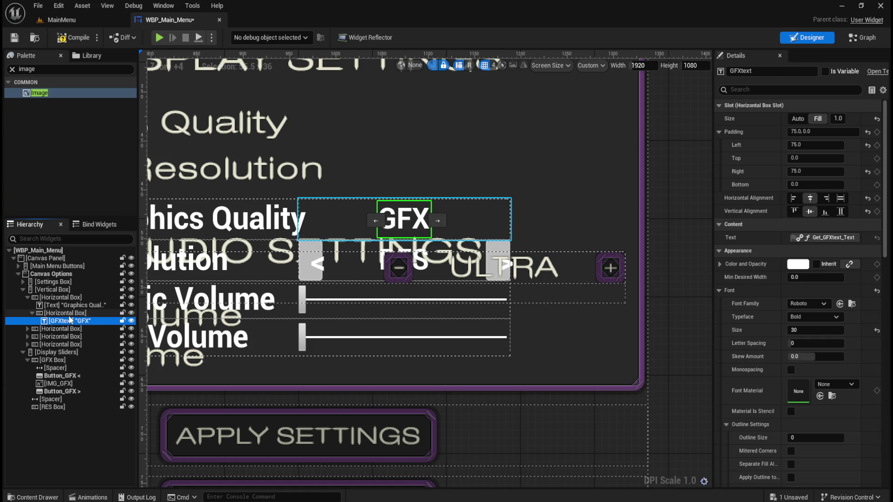
click(66, 313)
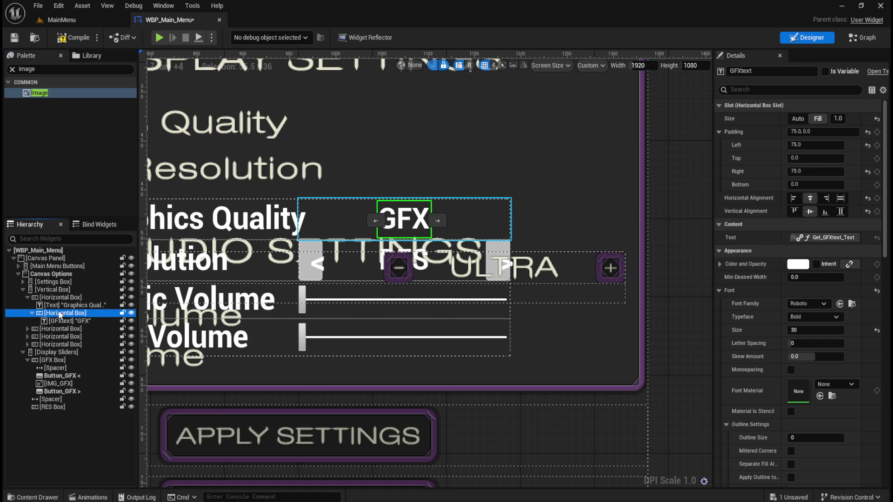
key(Delete)
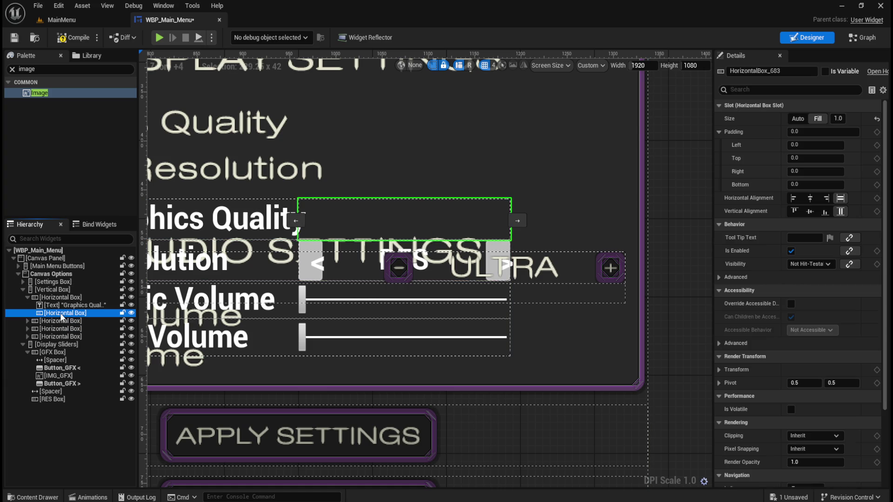
key(Delete)
Step: Delete the Graphics Quality label and its empty row box
click(67, 306)
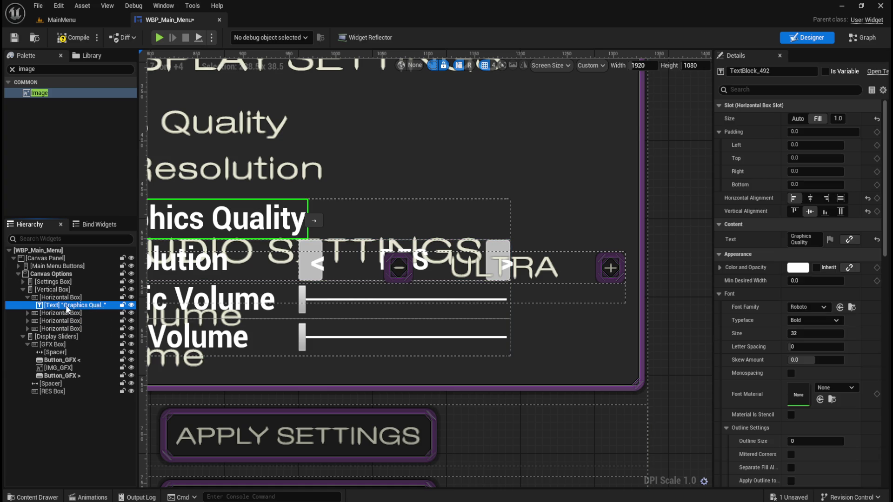
key(Delete)
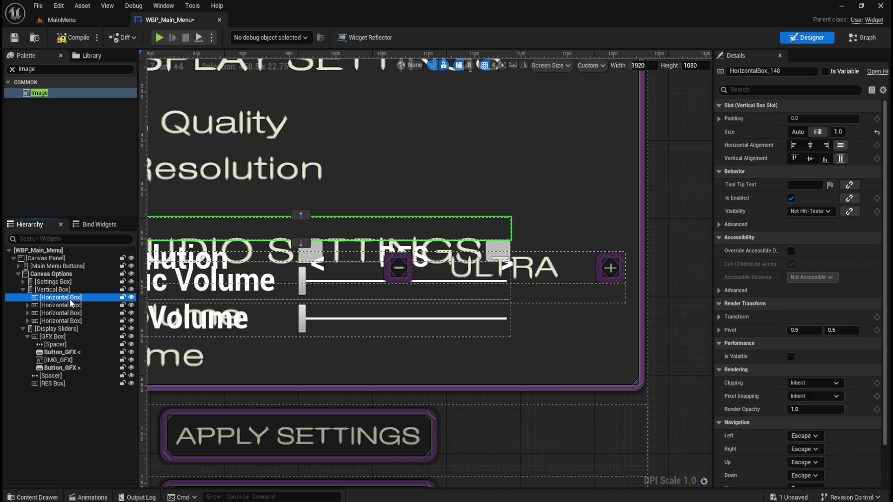
key(Delete)
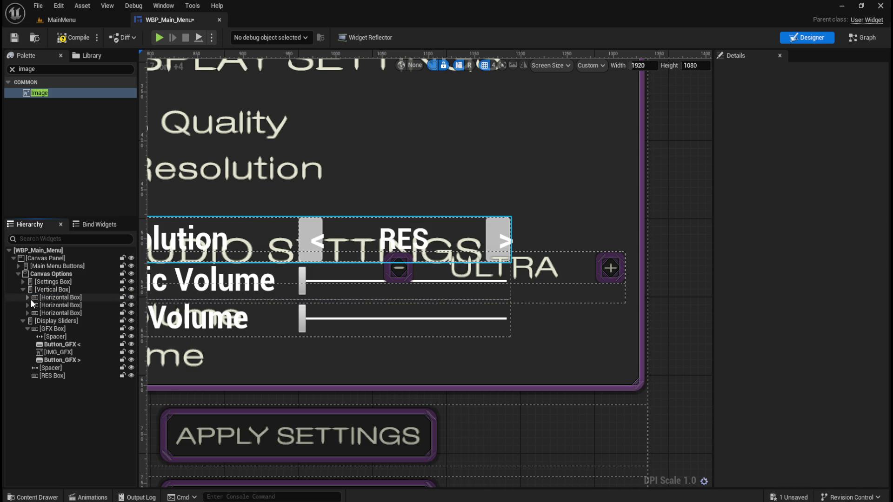
click(28, 297)
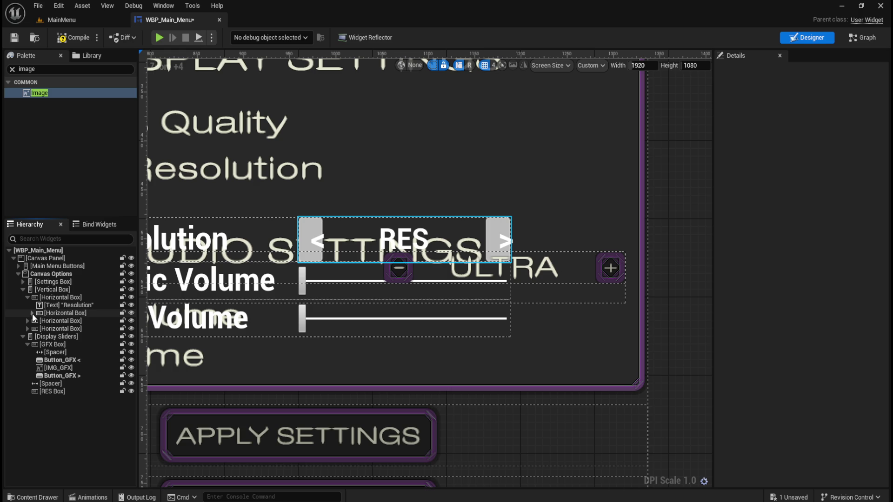
click(28, 297)
Step: Select the spacer between the rows and search the palette for 'spacer'
scroll(387, 330, down, 3)
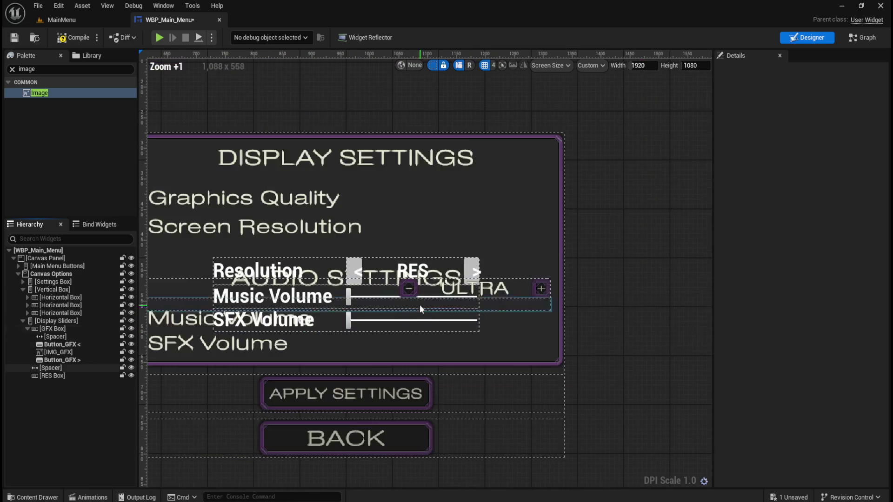
scroll(420, 305, up, 2)
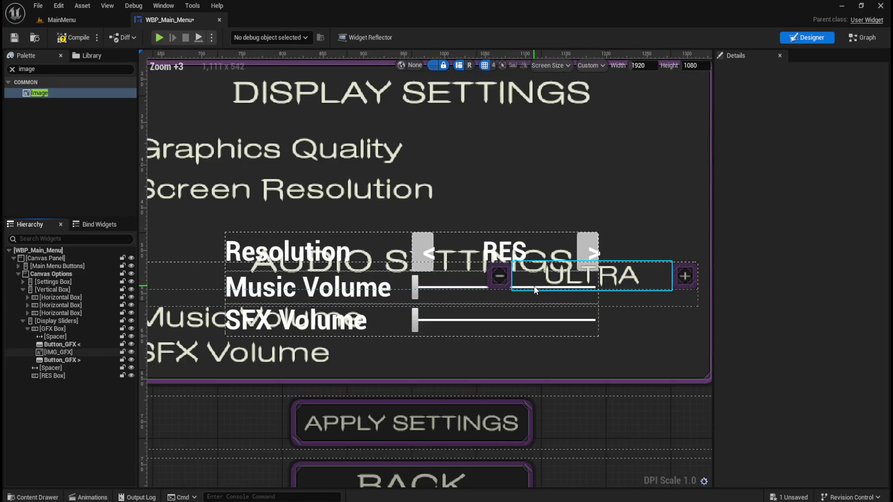
scroll(518, 268, down, 3)
scroll(517, 274, up, 2)
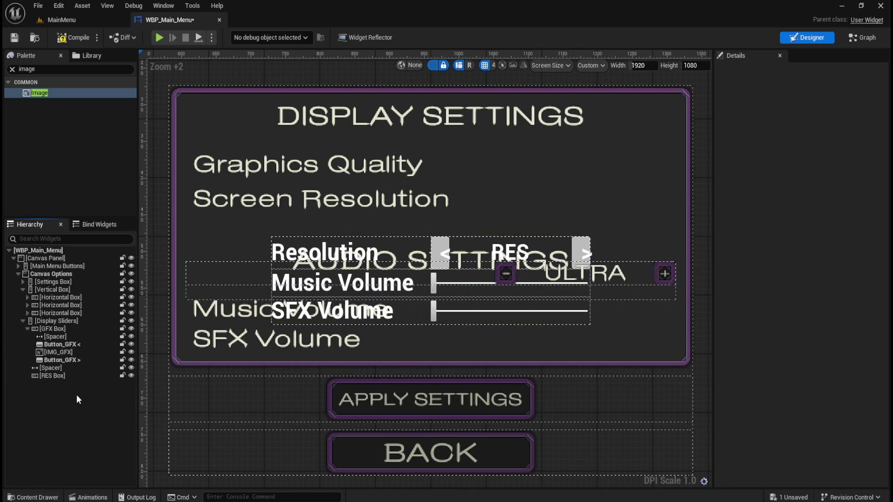
click(27, 328)
click(51, 337)
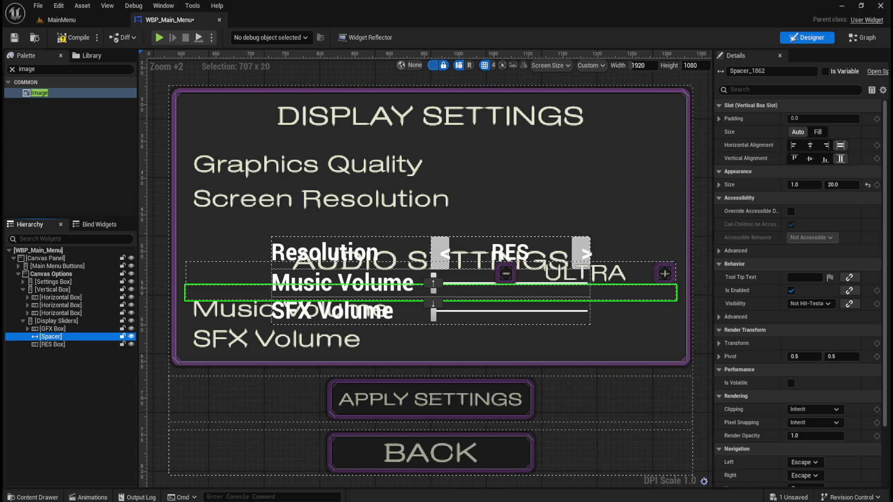
click(54, 70)
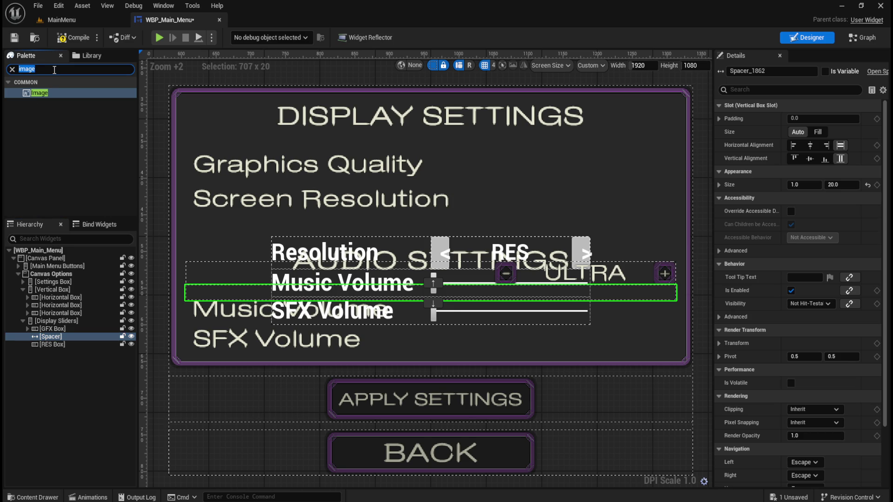
text(spacer)
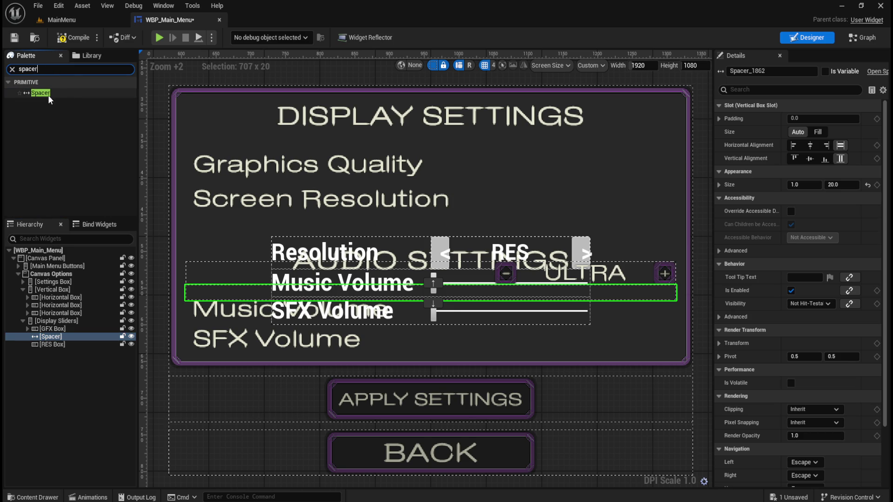
Step: Tick Is Variable on IMG_GFX inside GFX Box
click(28, 328)
click(57, 352)
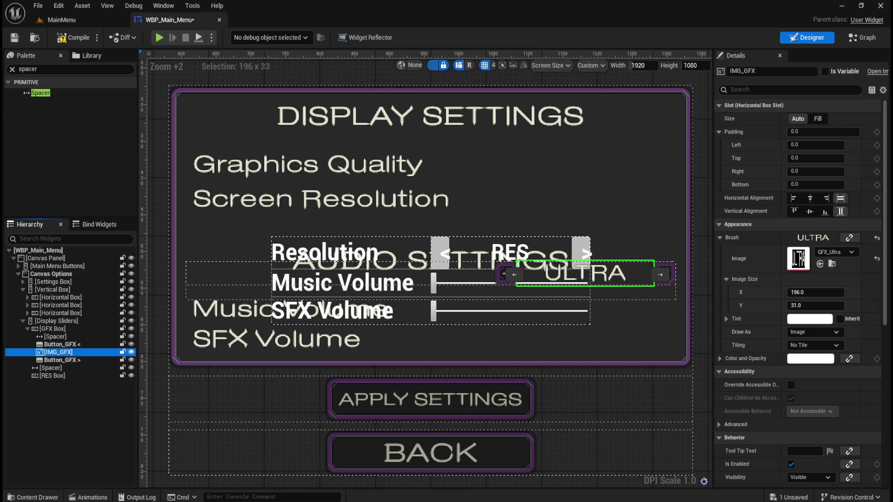
click(824, 71)
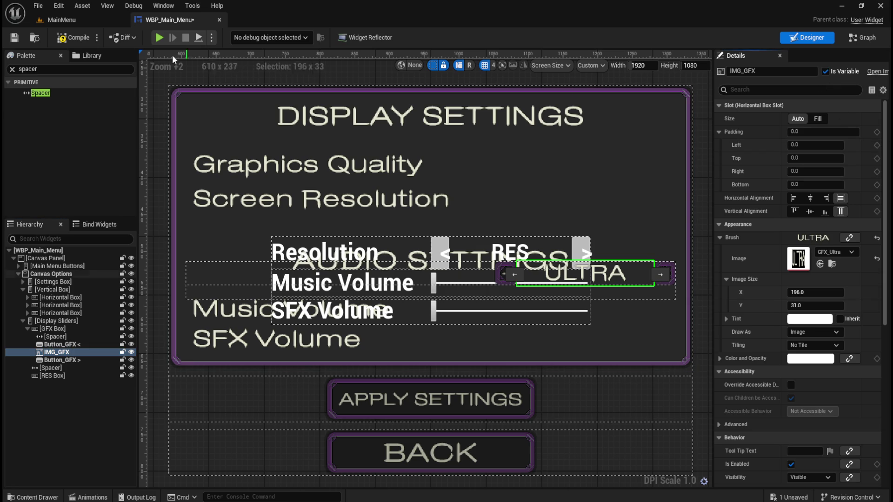
Step: Save WBP_Main_Menu and zoom the designer canvas out and back in
click(18, 36)
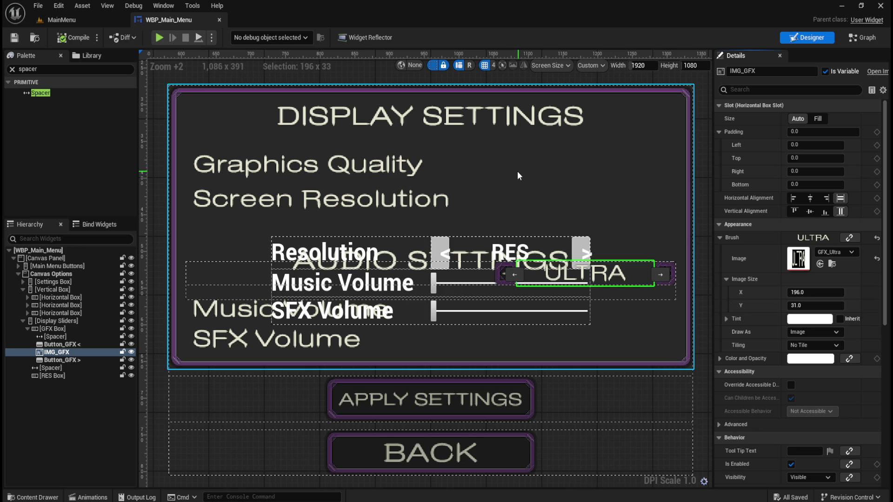
scroll(393, 278, down, 2)
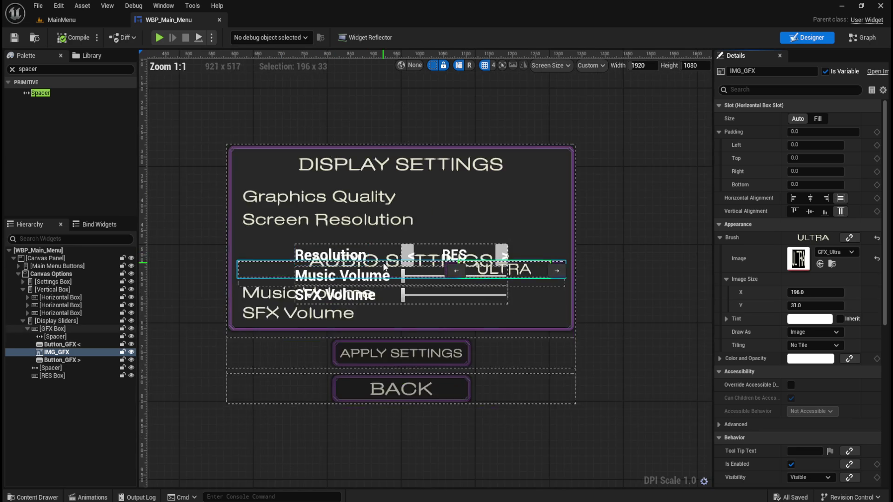
scroll(393, 278, up, 2)
scroll(393, 278, down, 2)
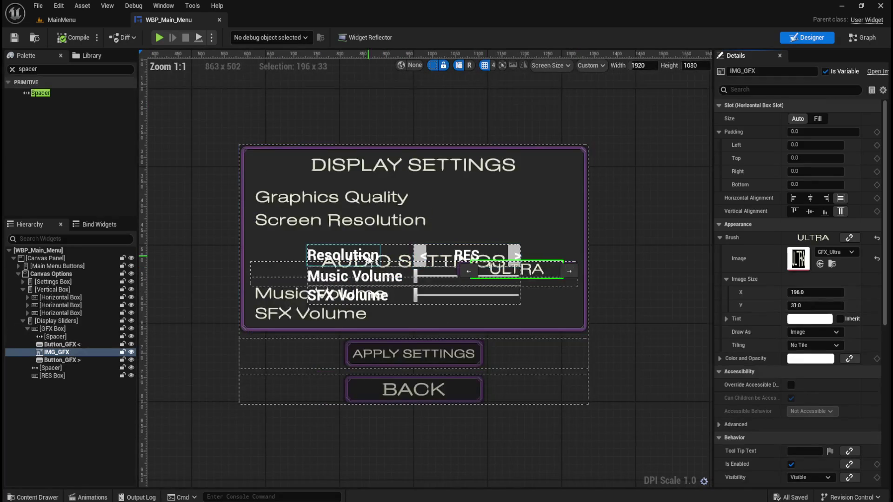
scroll(305, 263, up, 1)
scroll(522, 277, up, 1)
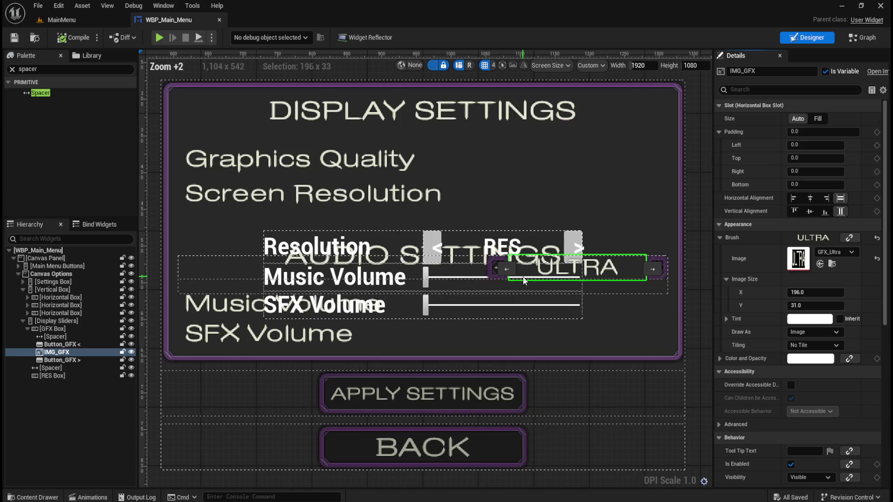
Step: Drop a Spacer from the Palette into RES Box, set Size to Fill, and give it 444 right padding
click(28, 329)
click(56, 345)
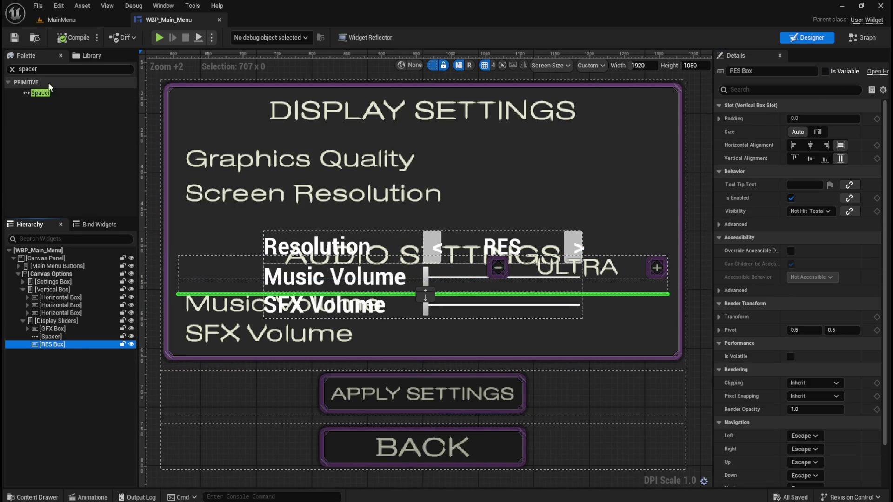
mouse_move(40, 93)
mouse_down()
mouse_move(88, 340)
mouse_move(62, 345)
mouse_up()
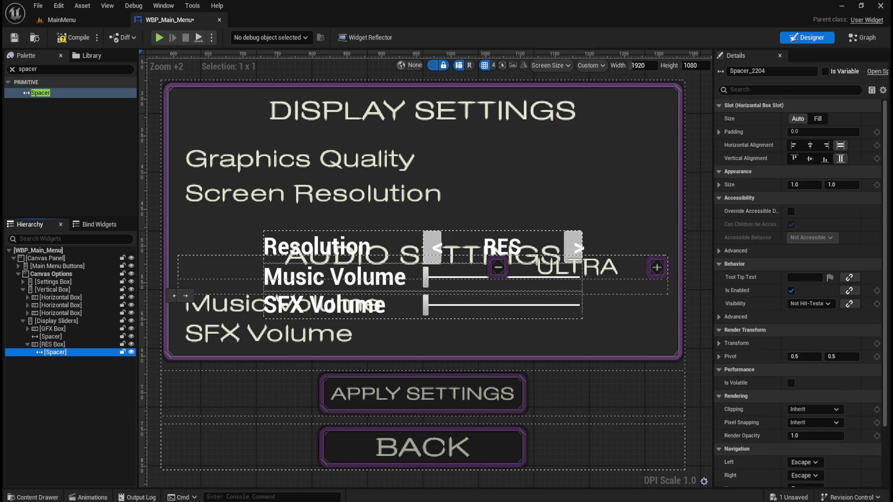
click(819, 119)
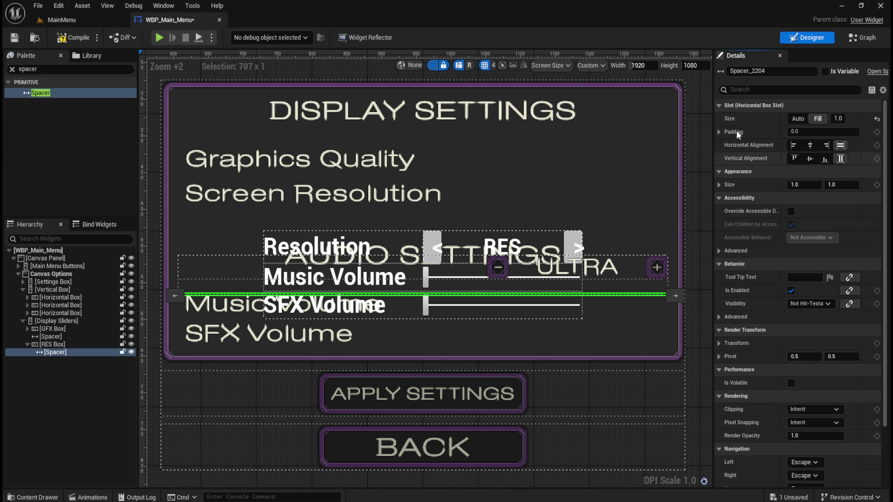
click(718, 131)
click(802, 172)
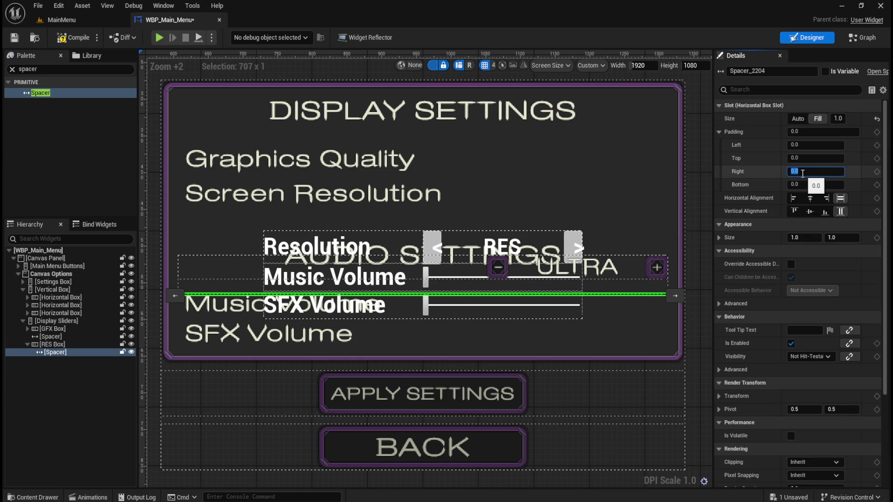
text(444)
key(Return)
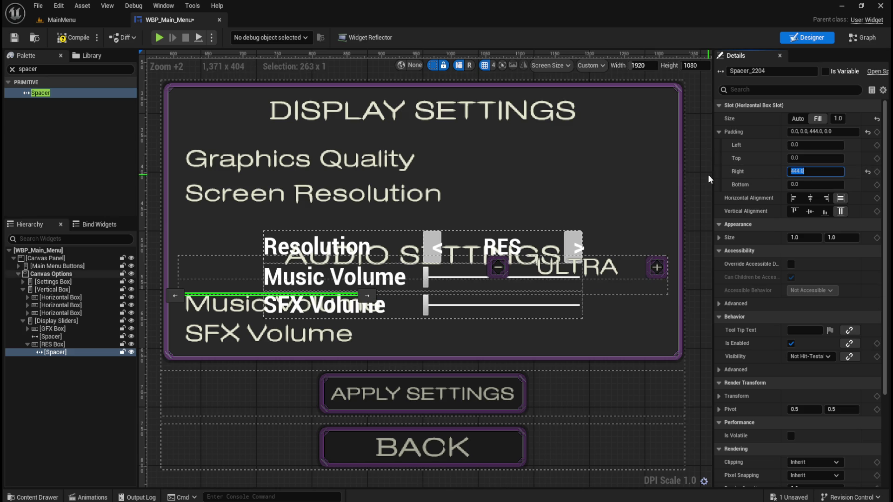
click(718, 132)
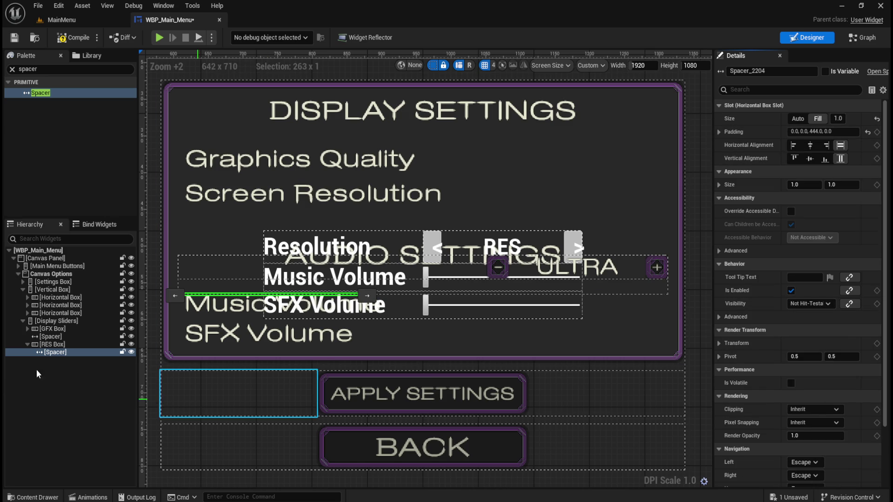
Step: Delete the Resolution text block
click(27, 298)
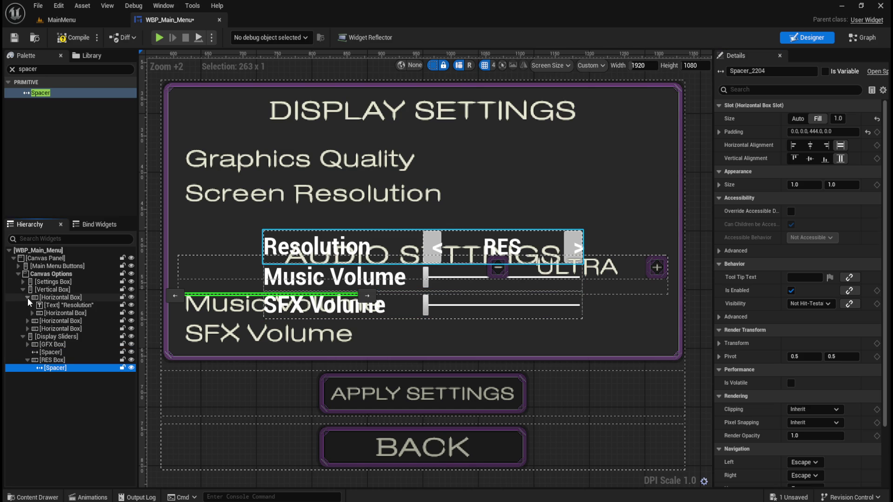
click(62, 307)
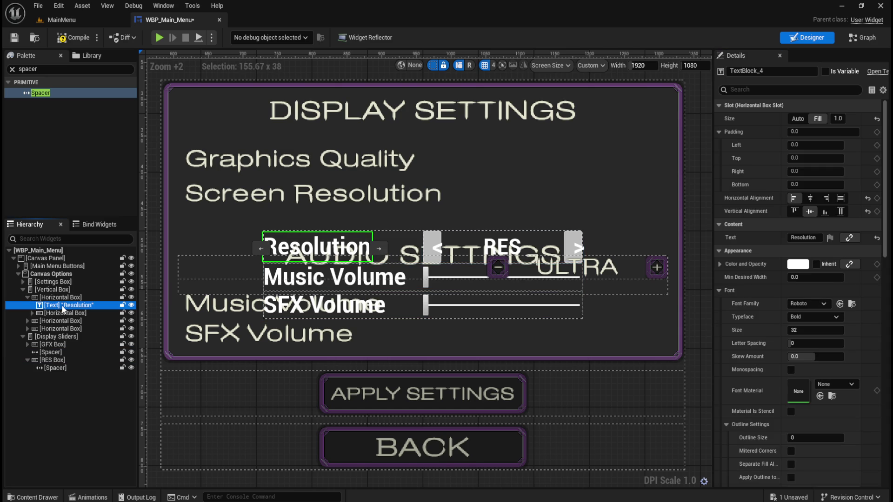
key(Delete)
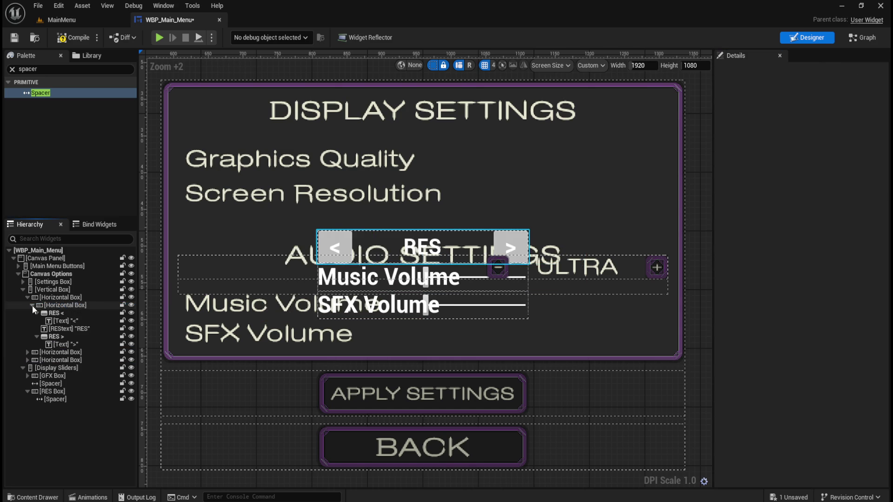
Step: Move the RES < button into RES Box and remove its < text
click(32, 305)
drag(54, 315, 52, 390)
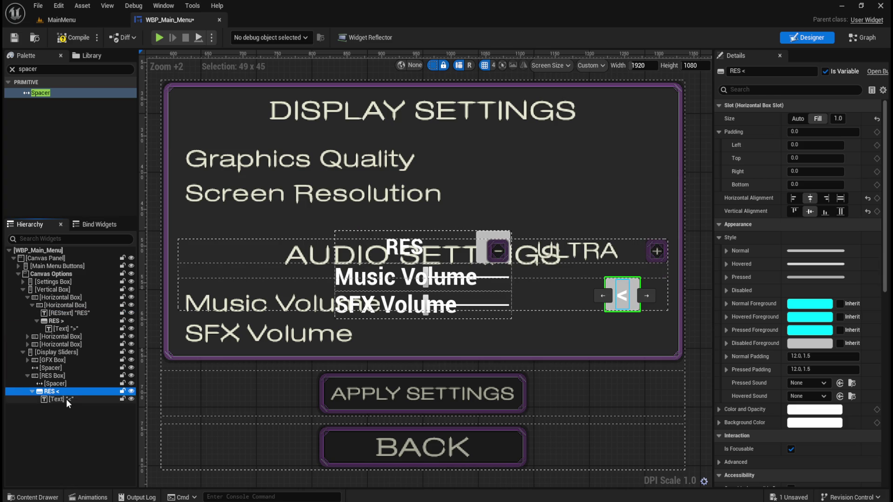
click(66, 398)
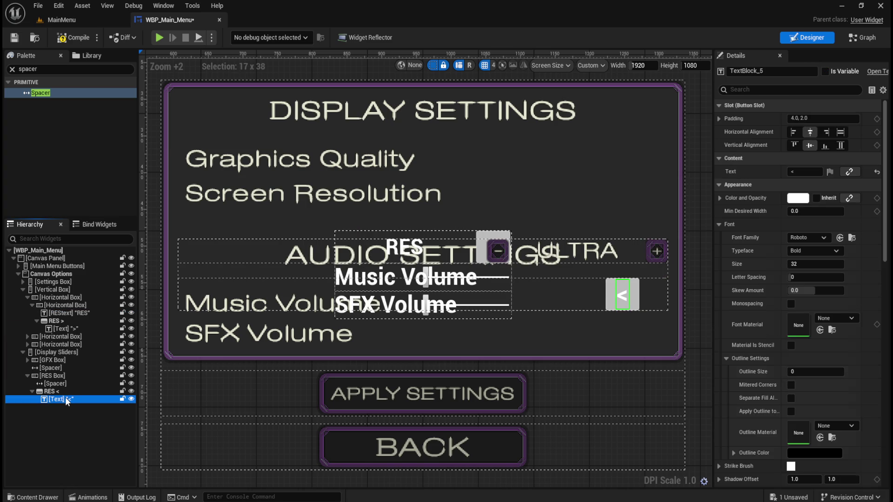
key(Delete)
Step: Rename the button to Button_RES < and set its Size to Auto
click(53, 389)
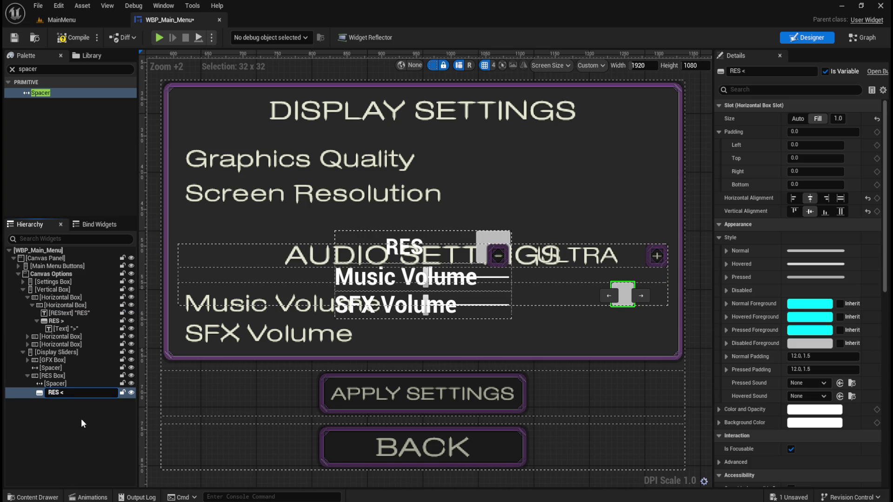
text(Button_)
key(Return)
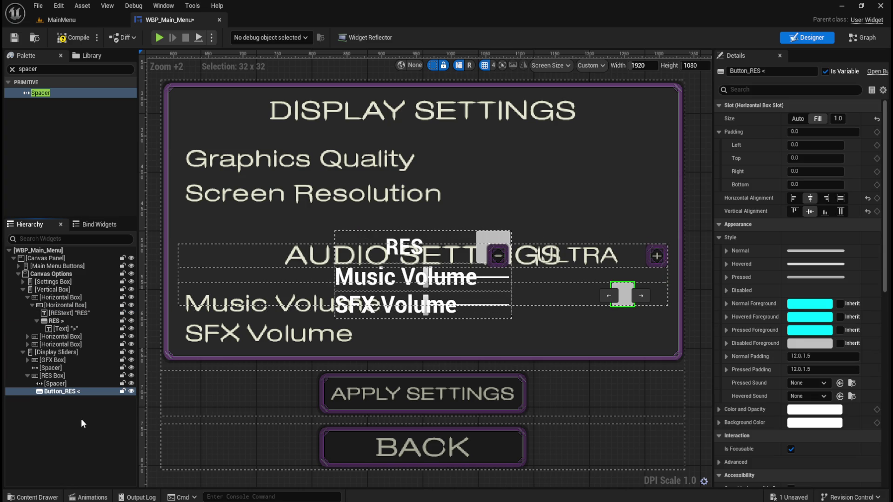
click(63, 384)
click(86, 392)
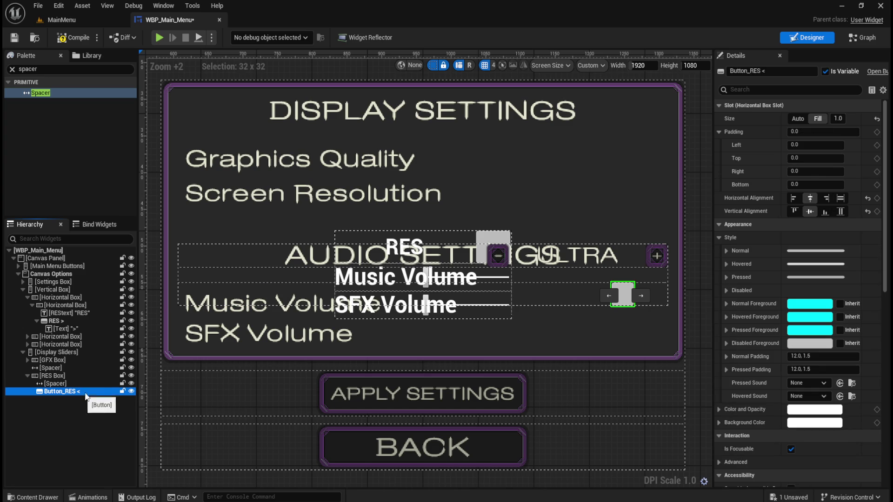
click(800, 124)
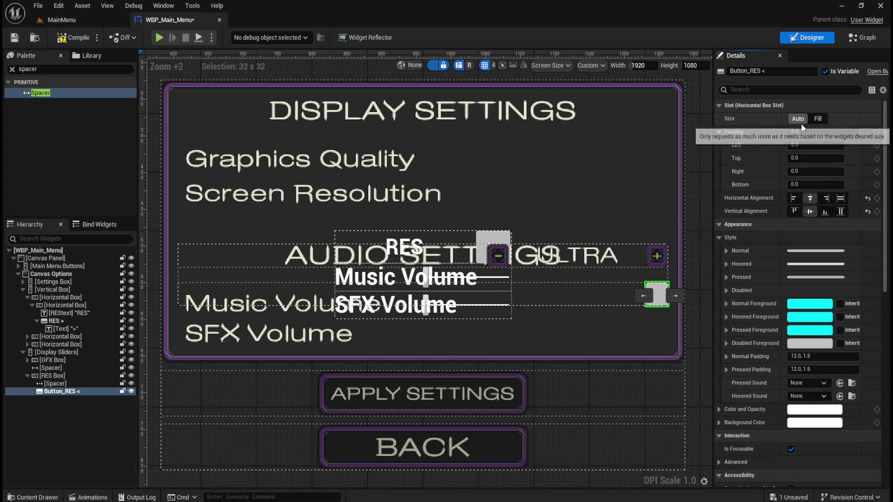
click(727, 251)
Step: Set the normal and hovered style images to Button_-, drawn as Image
scroll(758, 381, down, 2)
scroll(758, 381, down, 1)
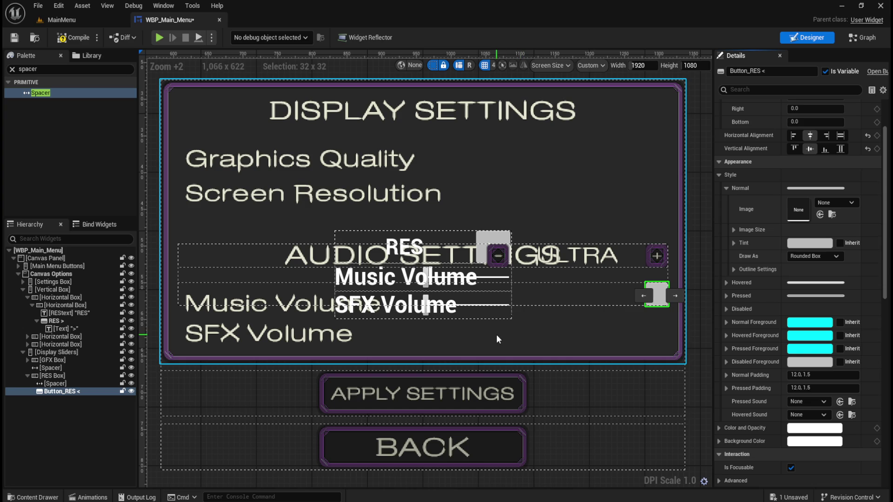
key(ctrl+space)
mouse_move(175, 407)
mouse_down()
mouse_move(354, 389)
mouse_move(807, 206)
mouse_move(798, 209)
mouse_up()
click(813, 256)
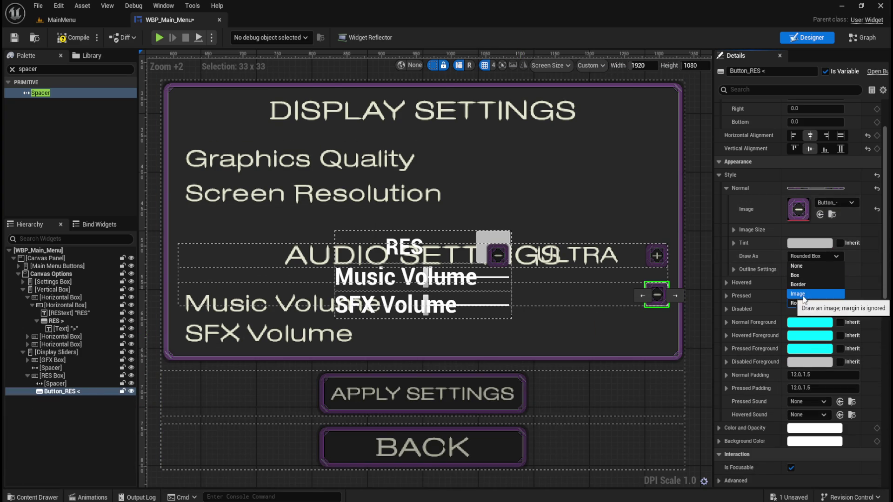
click(809, 294)
right_click(786, 282)
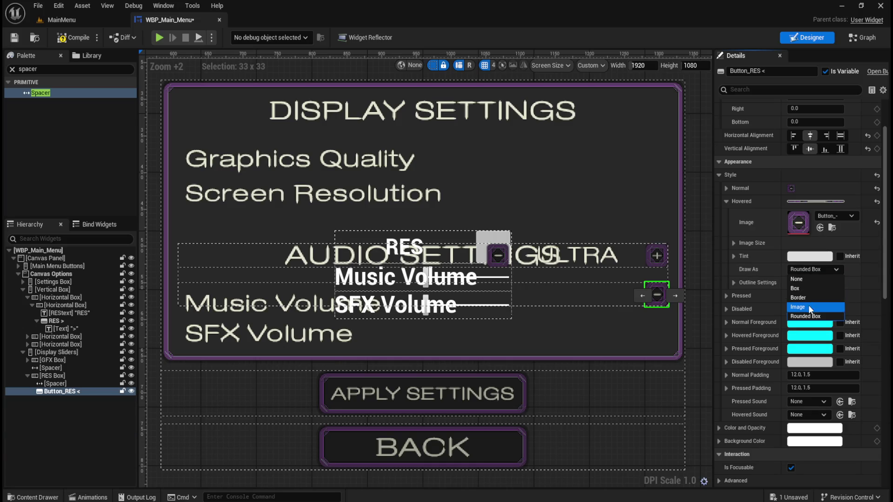
click(808, 305)
click(726, 188)
Step: Set the pressed style image to Button_-, drawn as Image
click(726, 214)
key(ctrl+space)
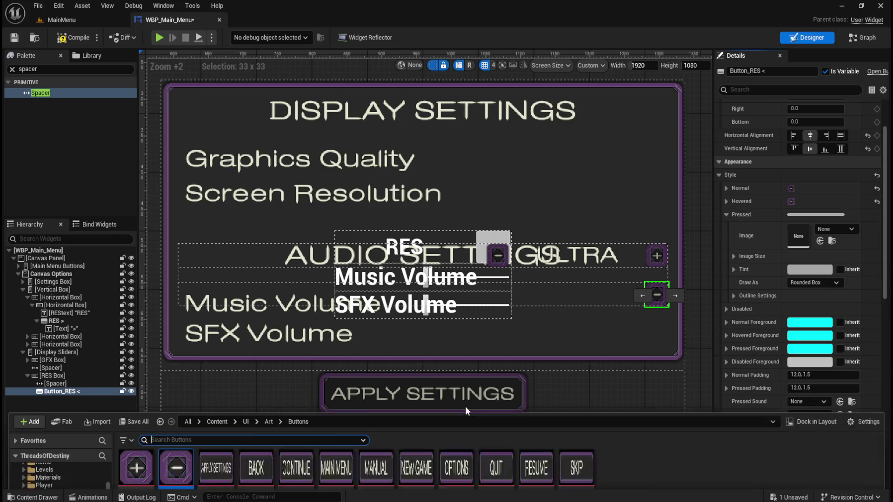
drag(176, 407, 799, 236)
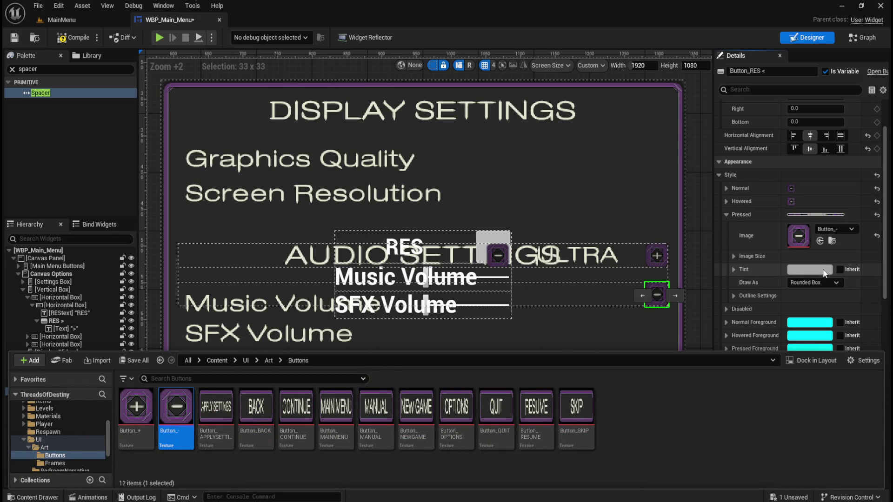
click(814, 283)
click(811, 321)
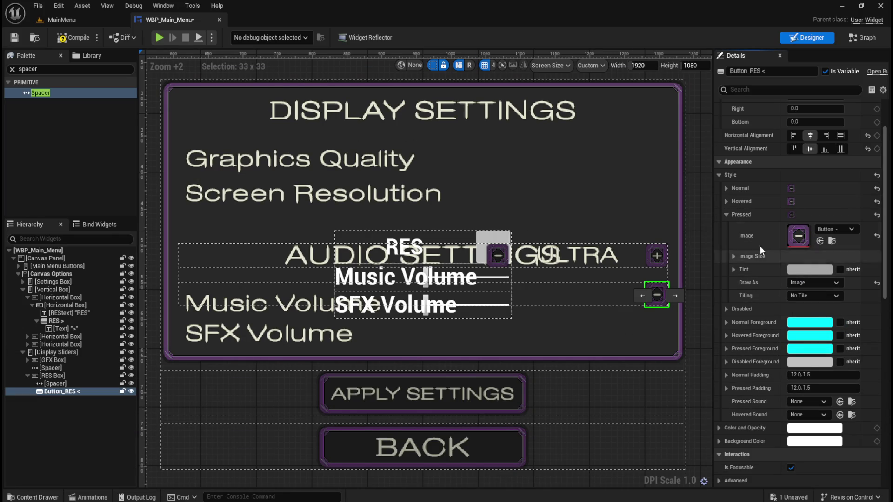
click(724, 214)
Step: Set the disabled image to Button_- with a grey disabled tint
click(726, 227)
key(ctrl+space)
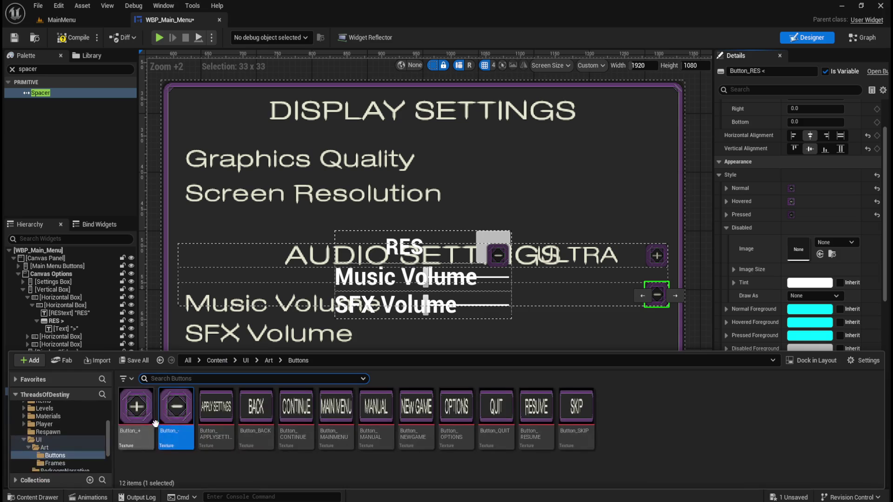
mouse_move(175, 407)
mouse_down()
mouse_move(448, 393)
mouse_move(816, 247)
mouse_up()
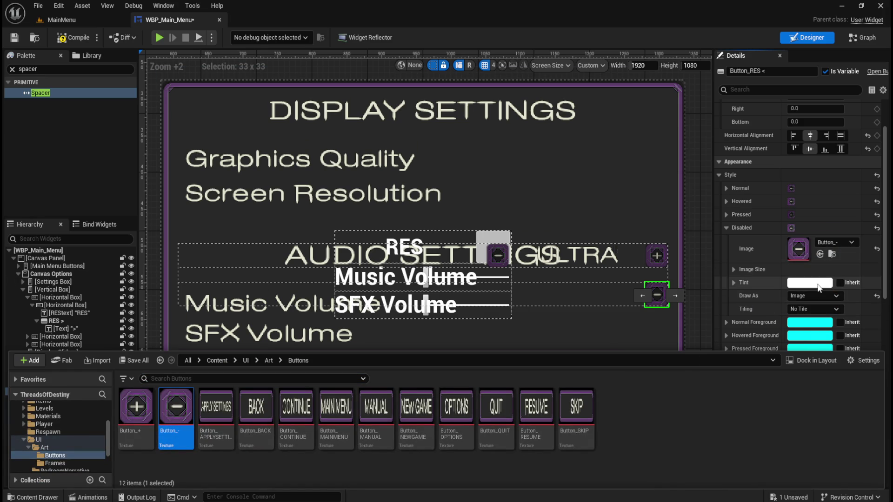
click(822, 282)
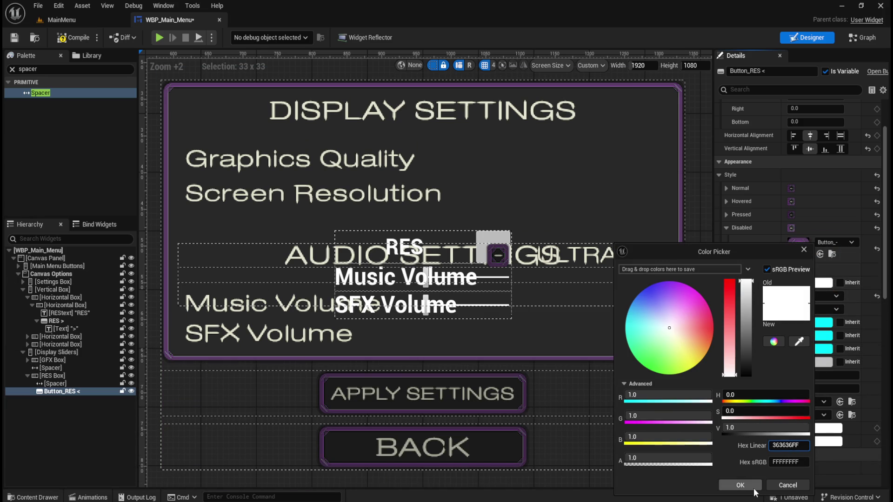
click(749, 486)
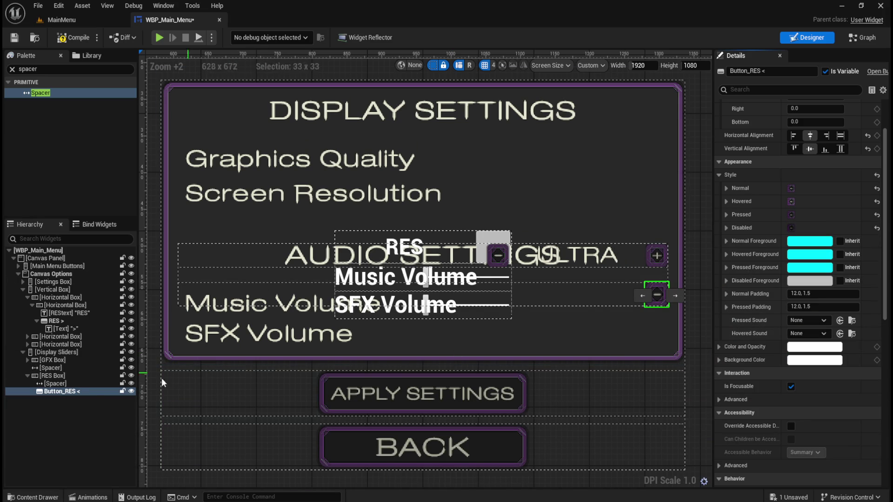
click(70, 384)
click(70, 391)
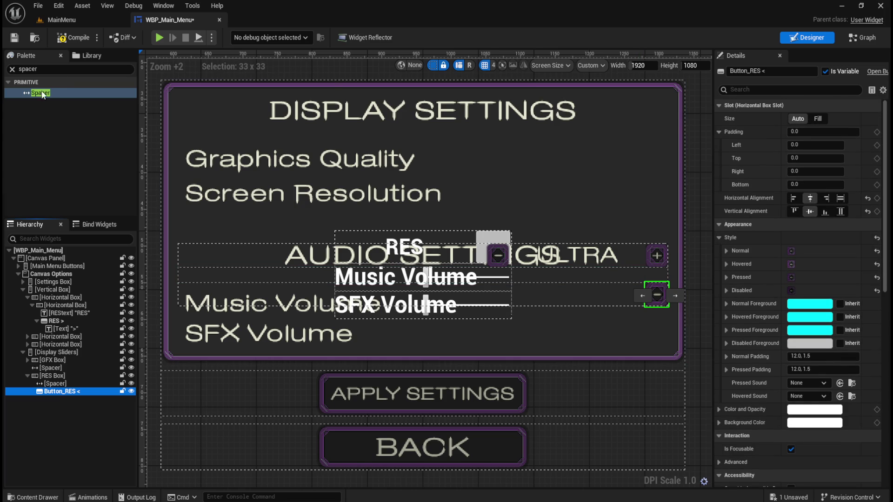
Step: Add an Image from the Palette into RES Box as IMG_RES, tick Is Variable, and compile
click(64, 70)
text(image)
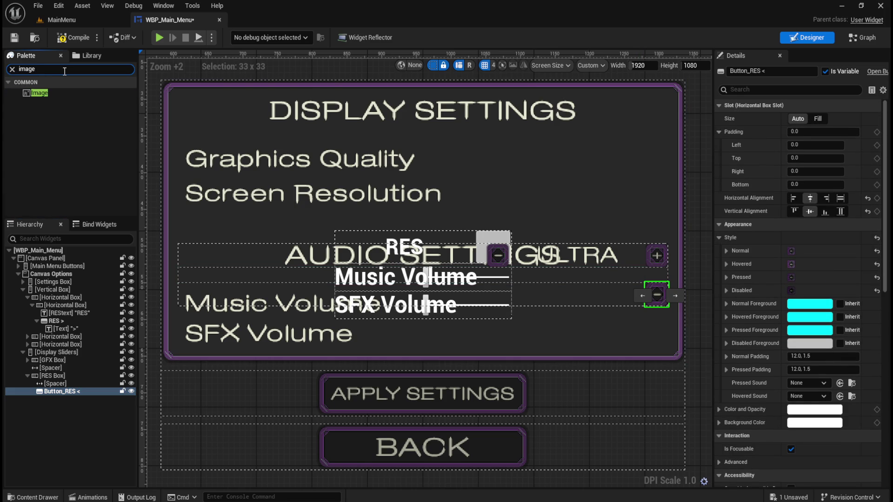
mouse_move(40, 93)
mouse_down()
mouse_move(105, 382)
mouse_move(57, 374)
mouse_up()
key(F2)
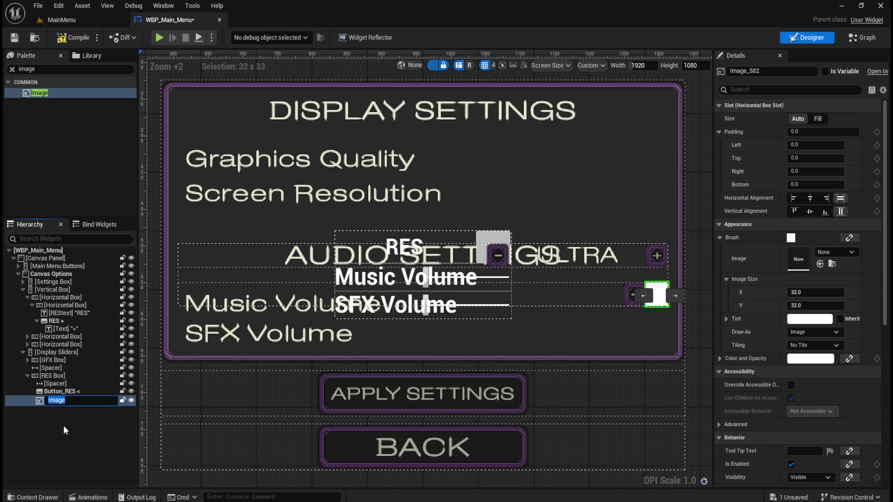
text(IMG_RES)
key(Return)
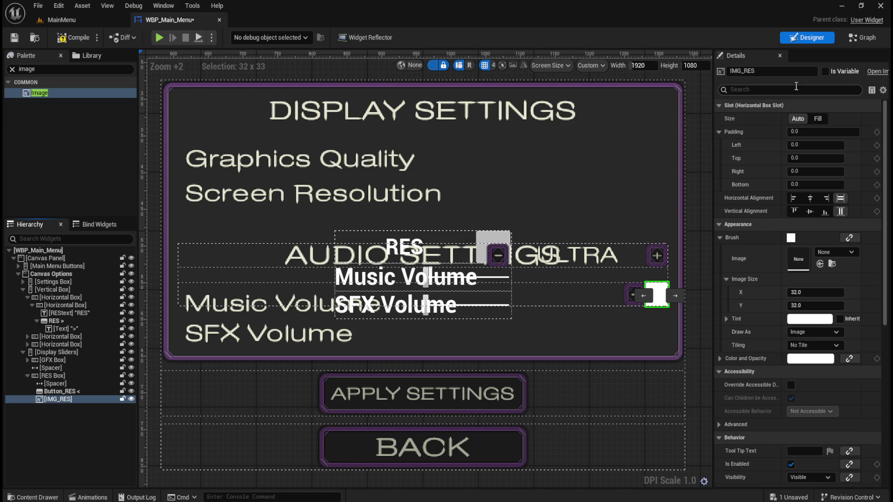
click(825, 71)
click(75, 38)
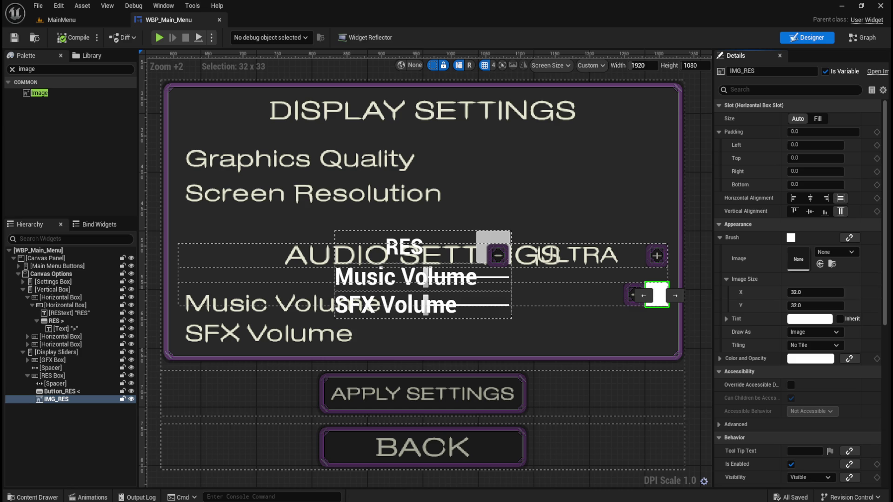
Step: Import the resolution PNGs into UI/Art, declining to overwrite RESOLUTION
key(ctrl+space)
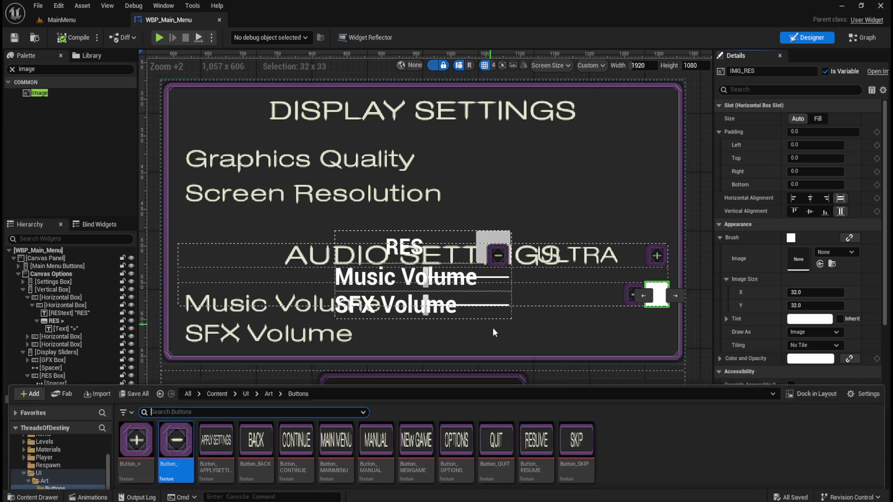
click(268, 360)
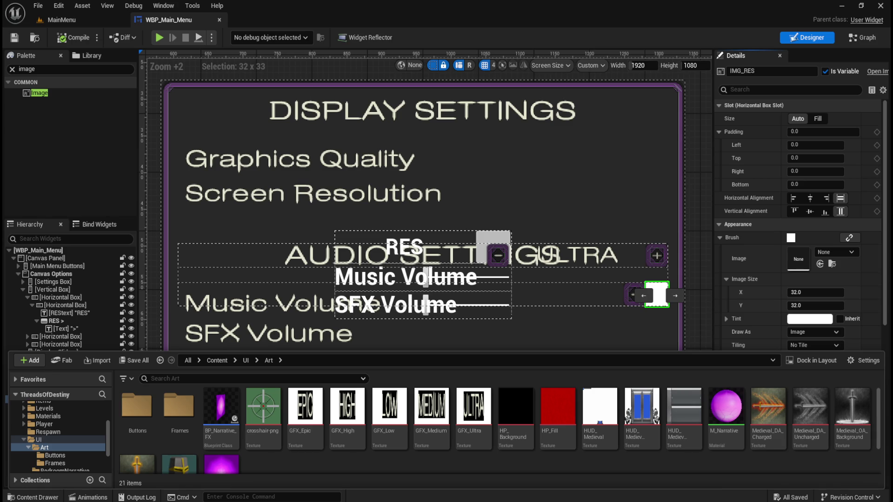
drag(597, 453, 543, 460)
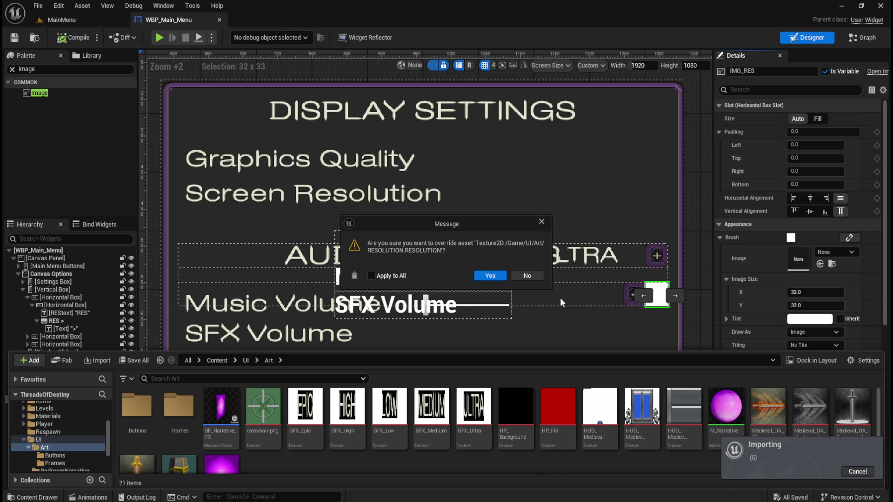
click(531, 278)
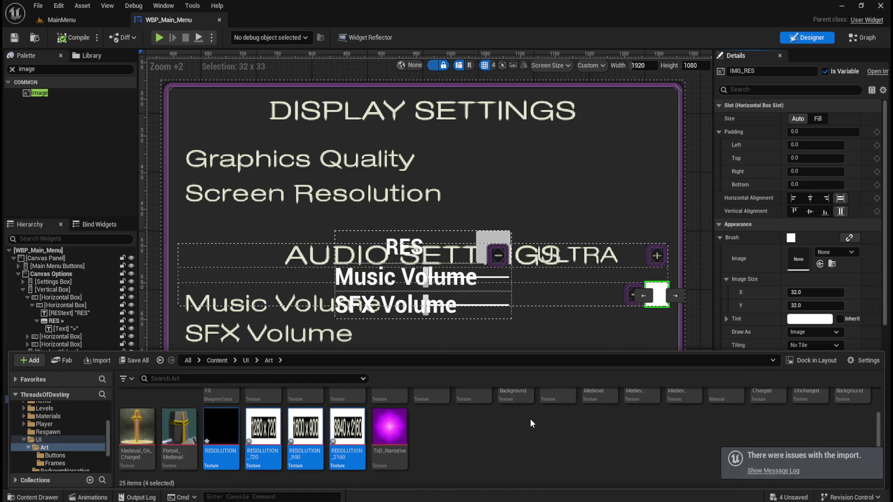
Step: Delete the four imported RESOLUTION textures (RESOLUTION, _720, _900, _2160)
click(347, 435)
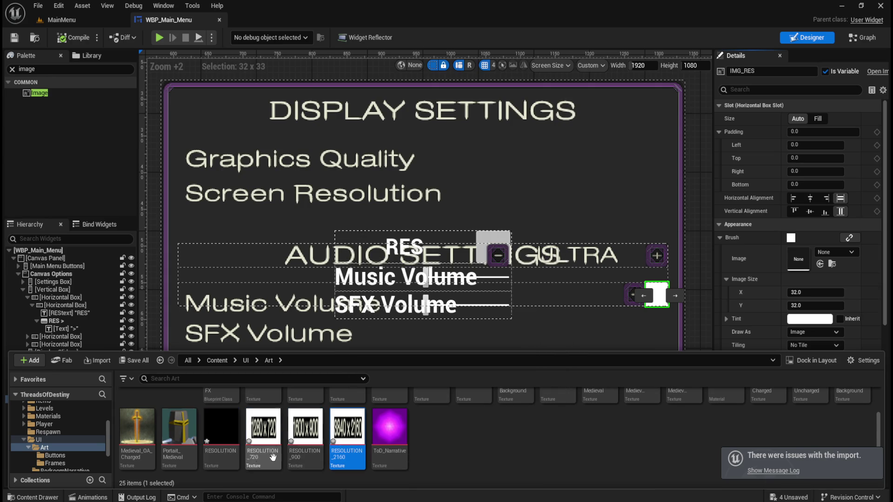
shift+click(220, 431)
key(Delete)
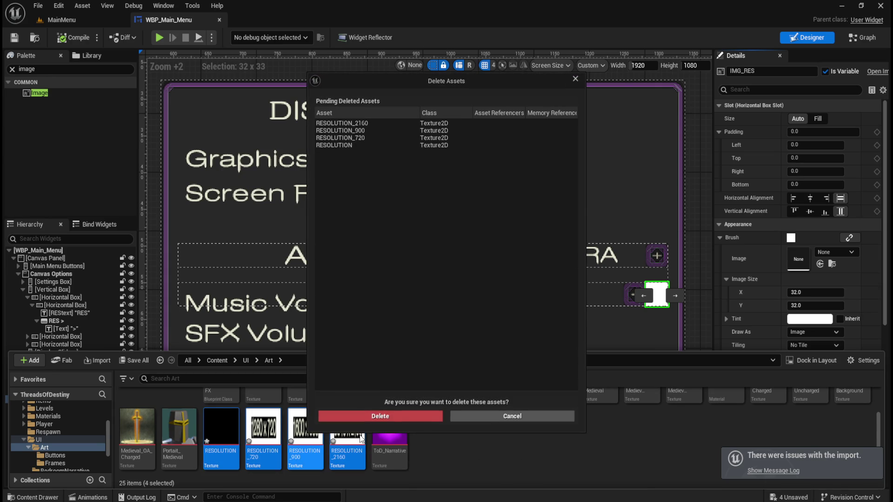
click(394, 416)
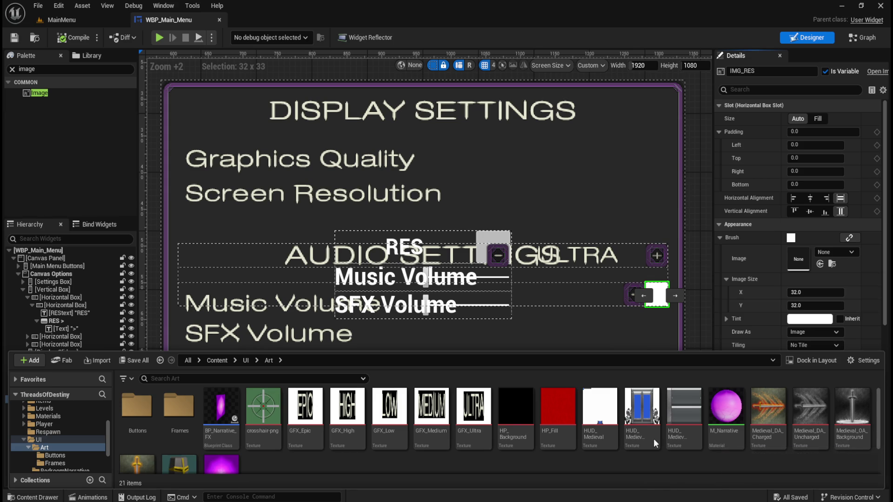
Step: Import several resolution PNGs into UI/Art, declining to overwrite RESOLUTION, adding RES0
scroll(526, 435, down, 1)
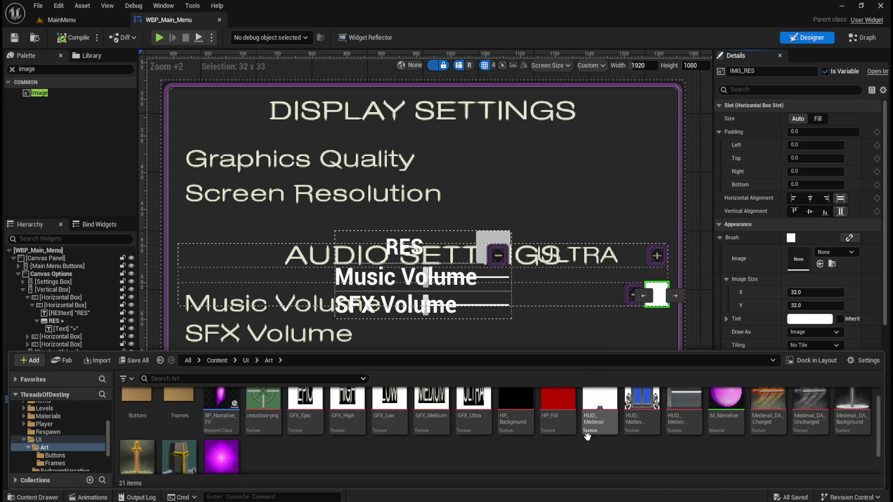
ctrl+scroll(584, 455, down, 2)
ctrl+scroll(585, 450, up, 2)
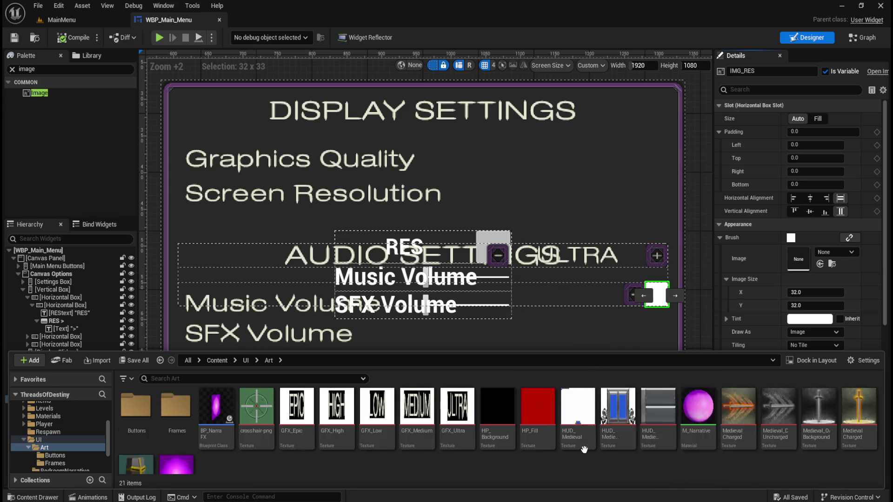
ctrl+scroll(604, 460, down, 2)
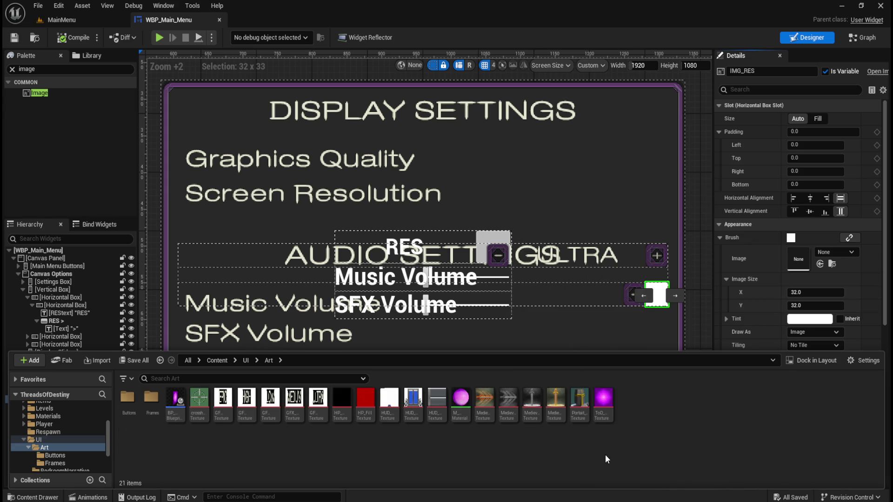
ctrl+scroll(633, 452, up, 2)
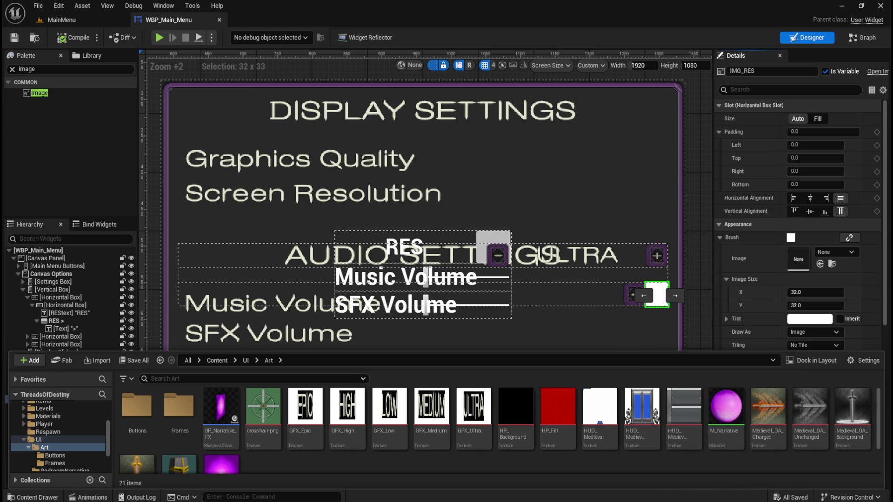
drag(649, 453, 634, 461)
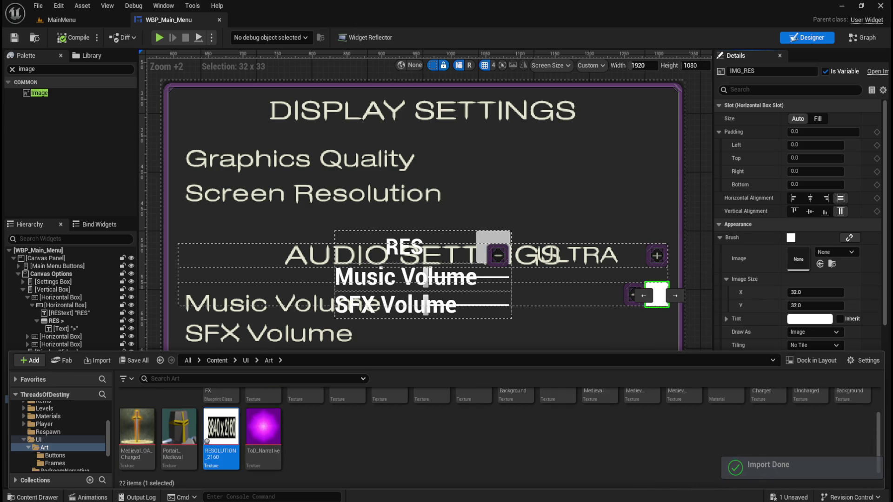
drag(488, 432, 466, 443)
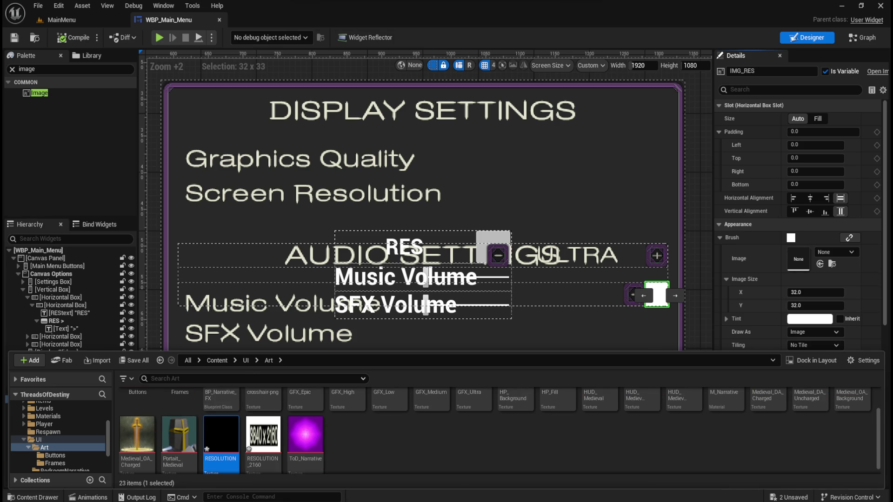
drag(532, 459, 526, 456)
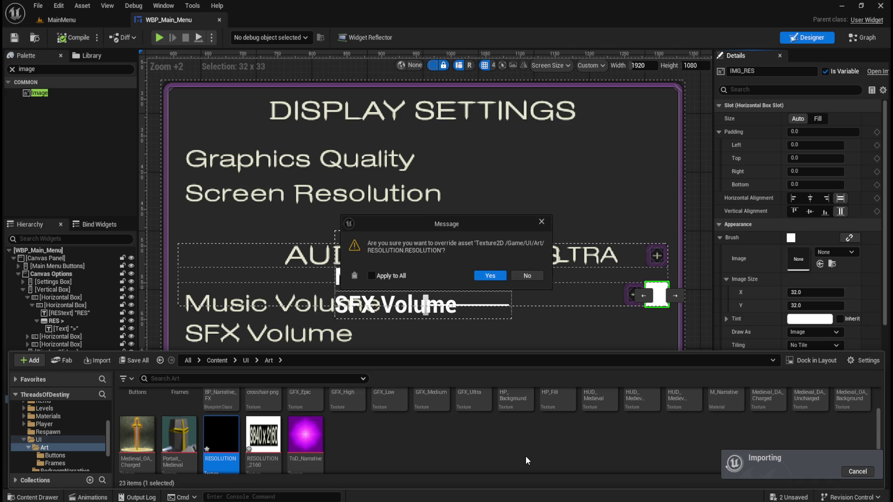
click(538, 274)
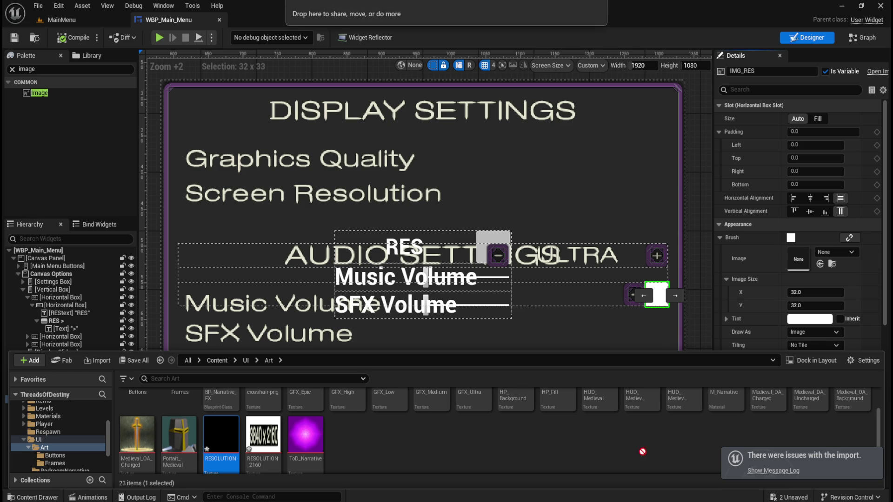
drag(642, 452, 475, 451)
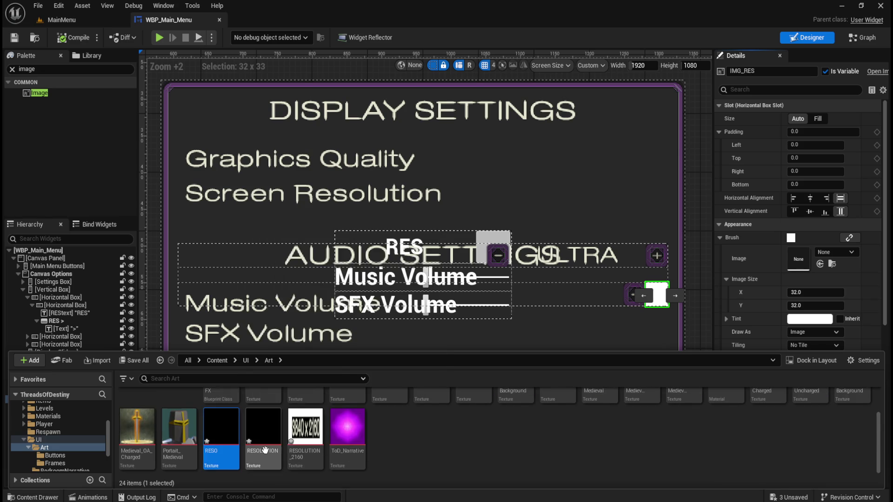
Step: Cancel the pending texture move and inspect the RES0 texture
mouse_move(265, 450)
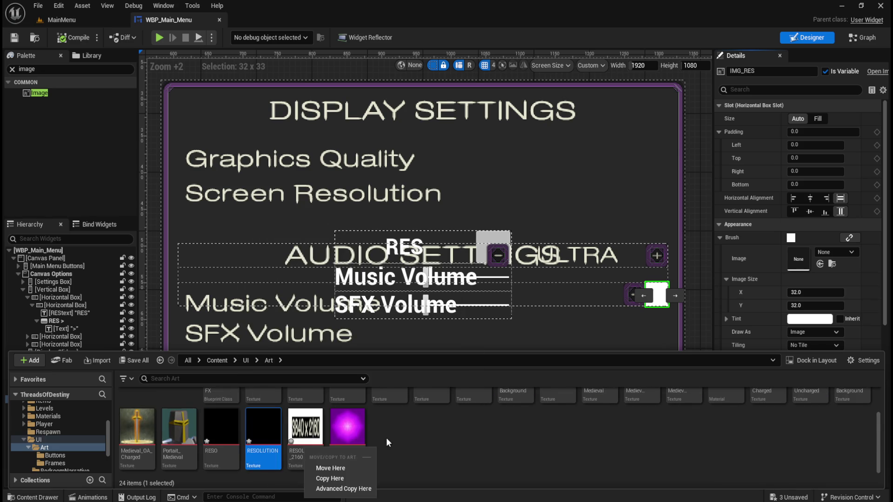
scroll(491, 450, up, 3)
click(479, 455)
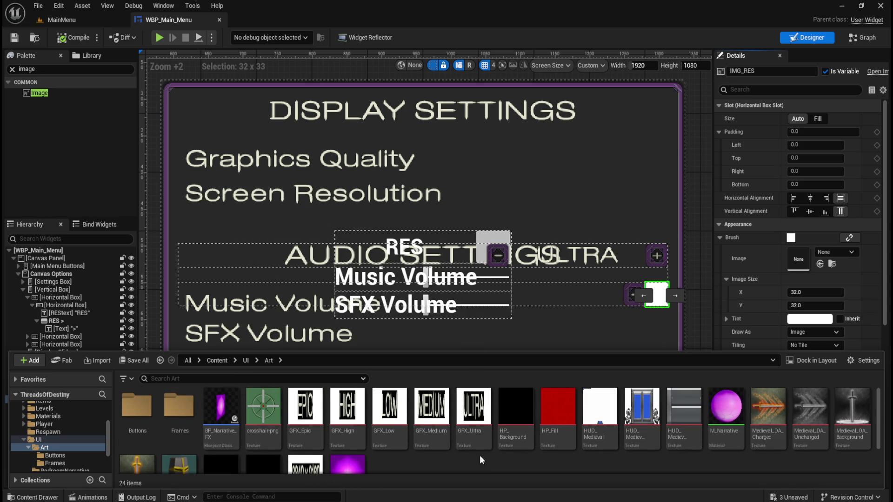
scroll(481, 457, down, 2)
mouse_move(269, 459)
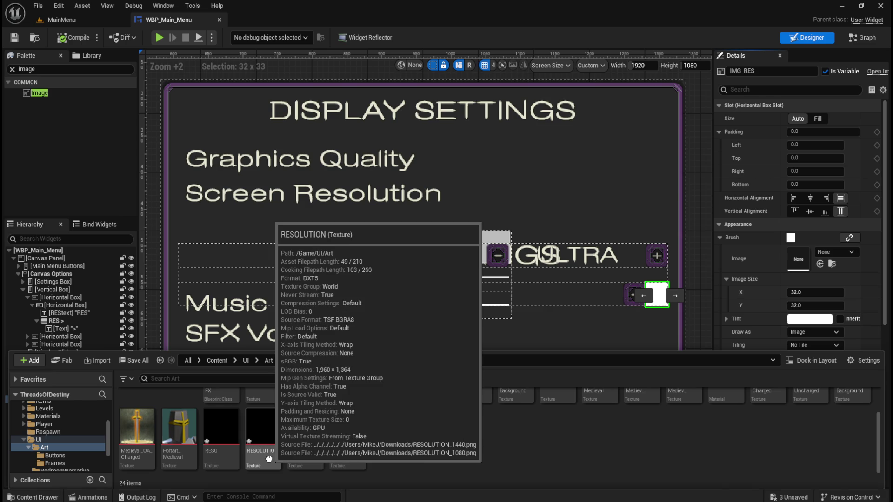
click(228, 454)
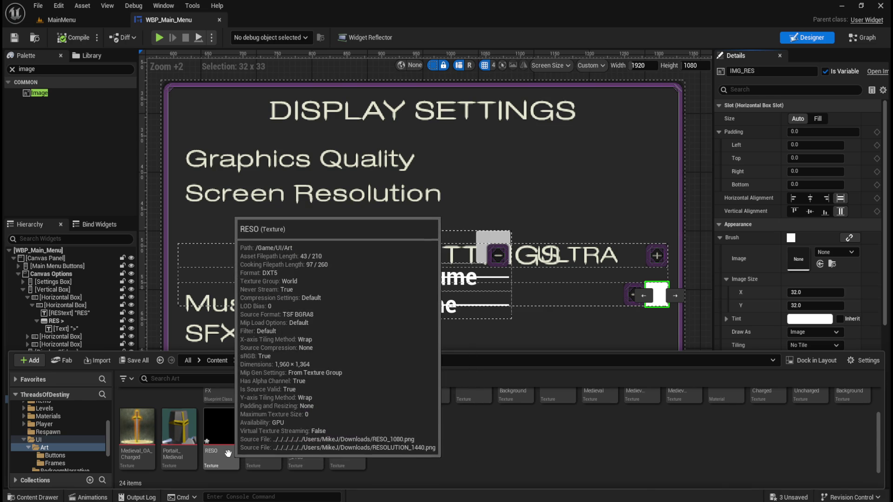
double_click(228, 454)
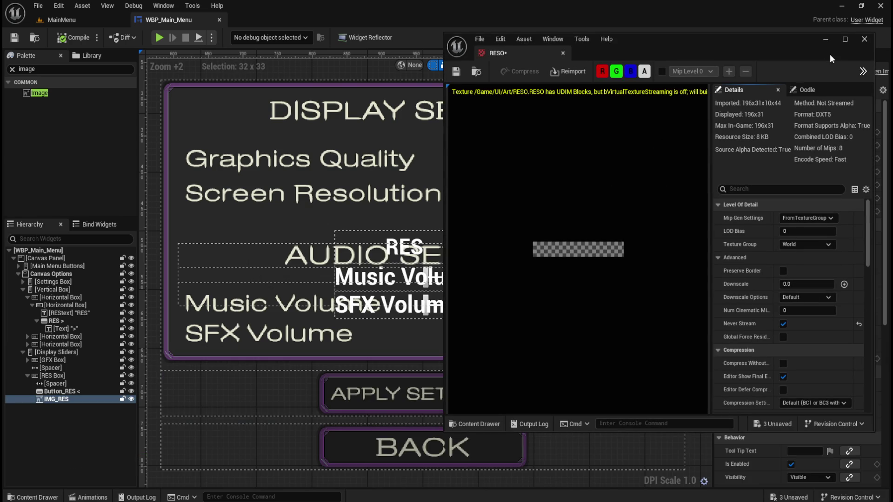
click(864, 39)
click(32, 498)
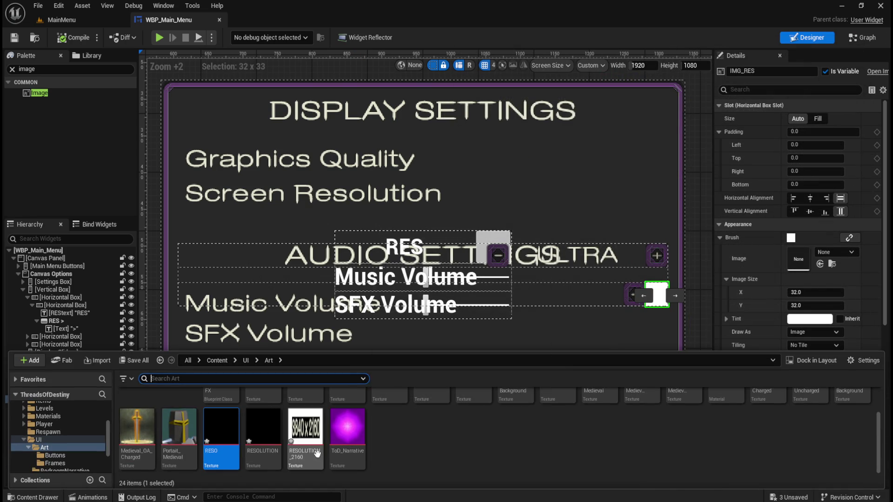
Step: Delete the RESOLUTION_2160, RES0 and RESOLUTION textures
click(305, 437)
shift+click(237, 450)
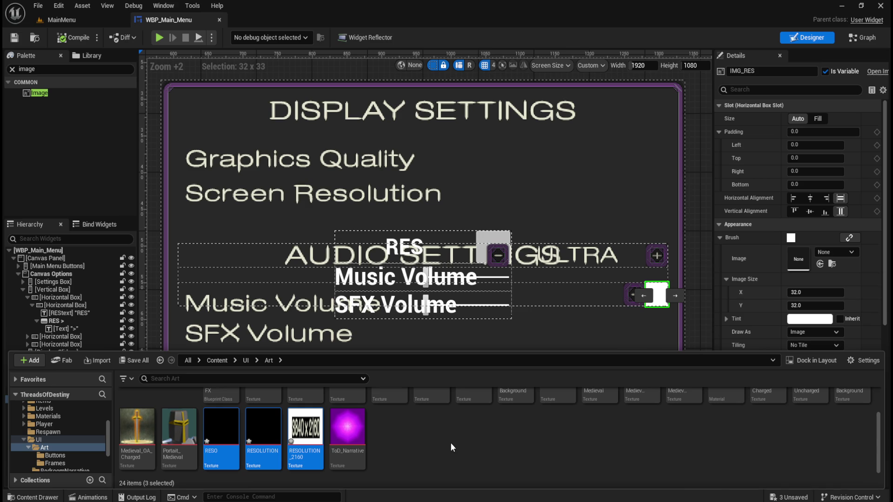
key(Delete)
click(410, 414)
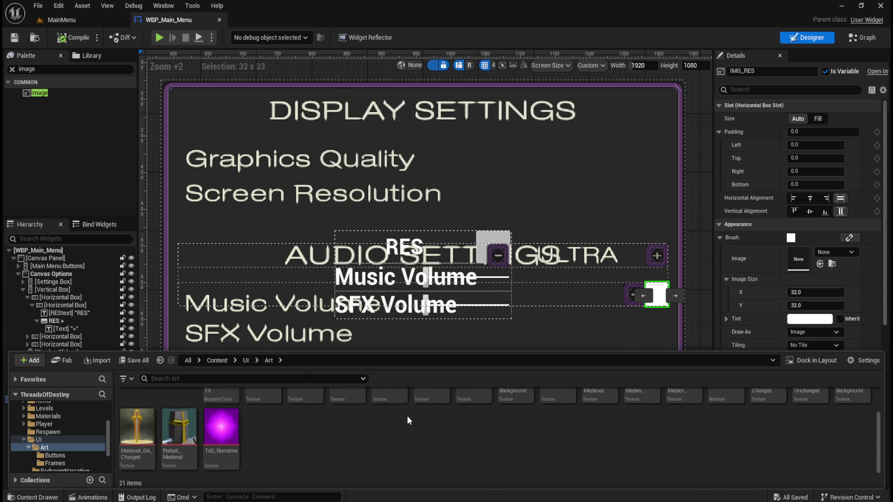
Step: Undo, then redo the Is Variable toggle on IMG_RES
key(ctrl+z)
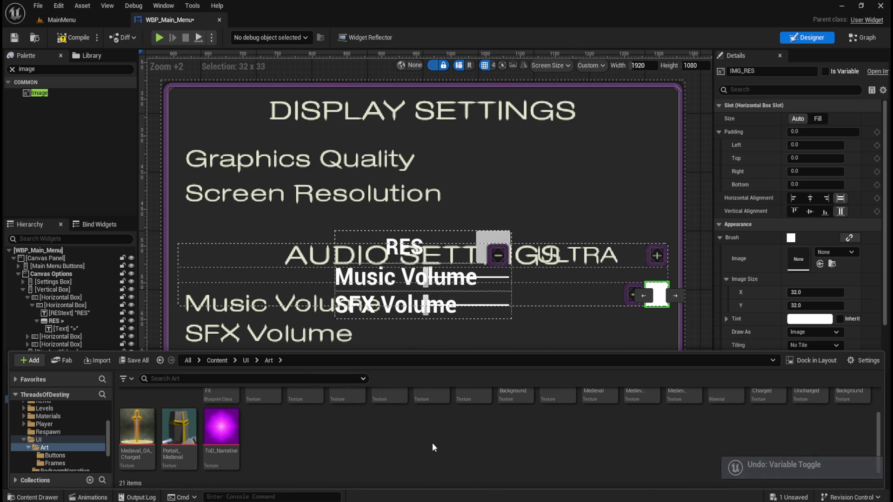
click(58, 7)
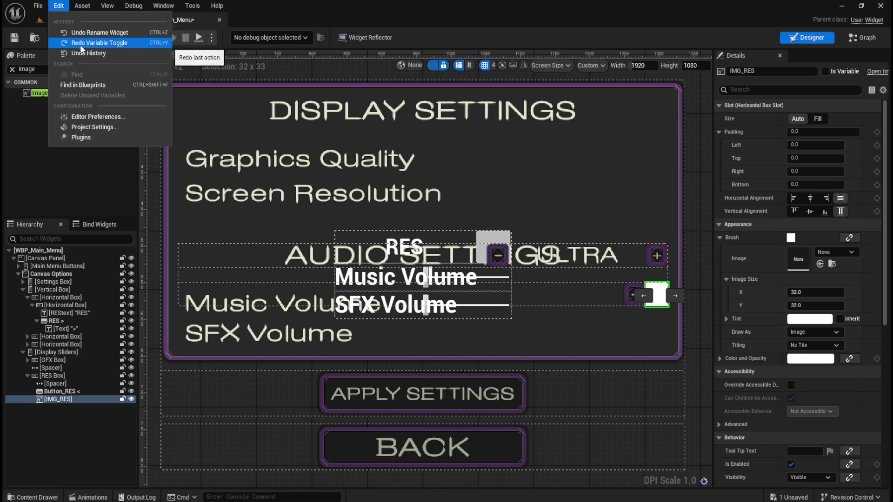
click(80, 45)
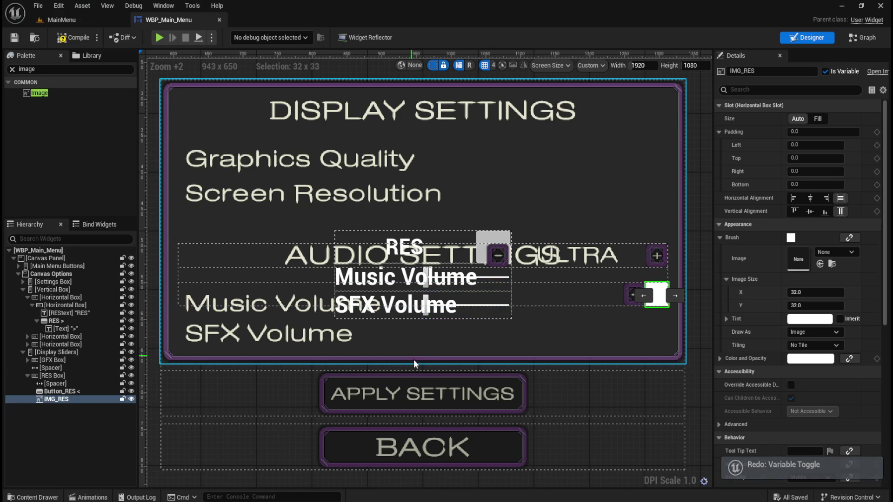
key(ctrl+space)
scroll(331, 453, up, 2)
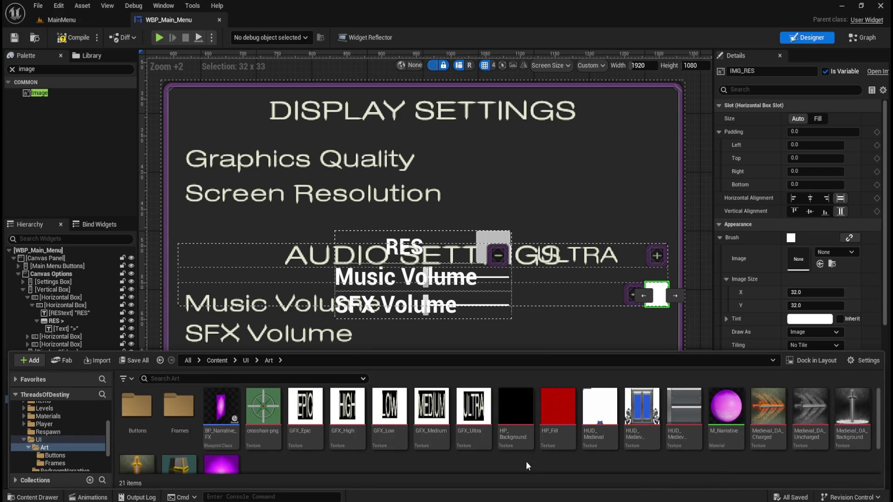
Step: Import the first resolution images, including 1600x900, into the UI/Art folder
scroll(535, 446, down, 1)
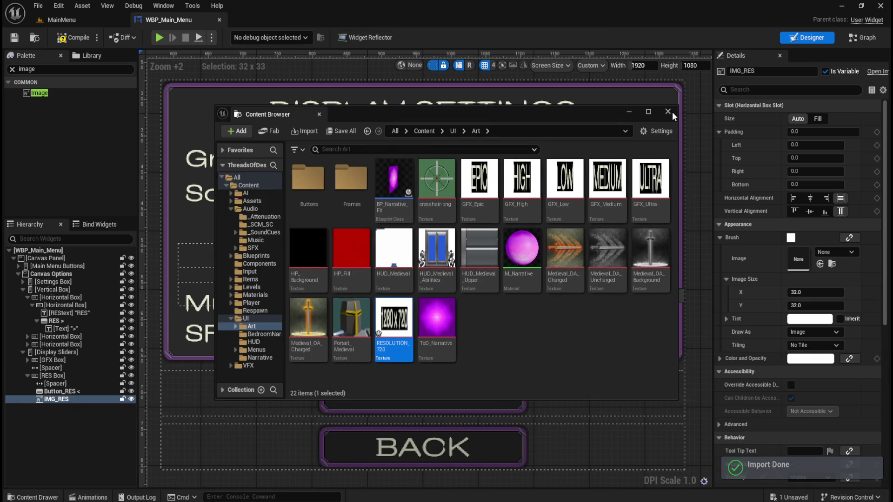
click(668, 111)
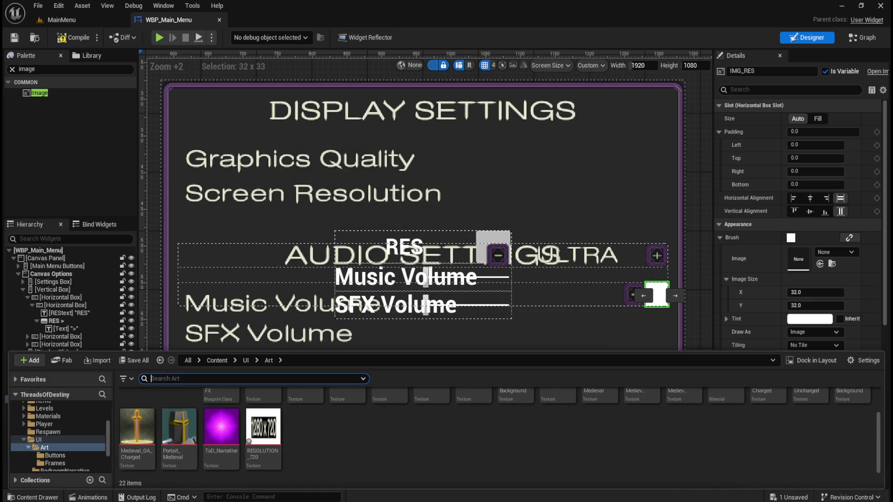
drag(540, 501, 540, 475)
drag(442, 456, 443, 454)
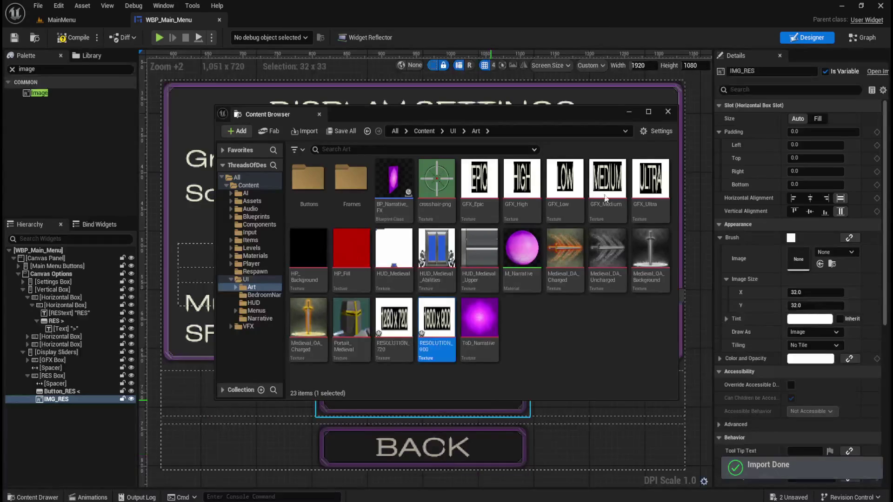
click(670, 111)
key(ctrl+space)
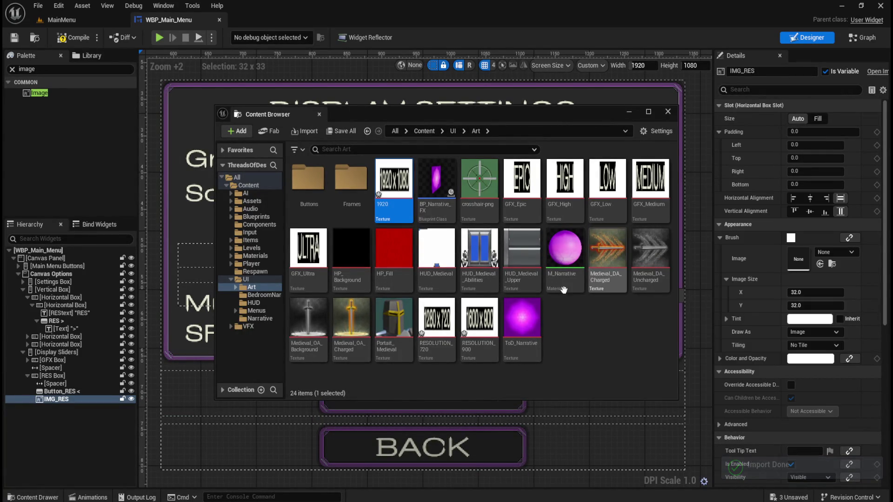
click(668, 112)
key(ctrl+space)
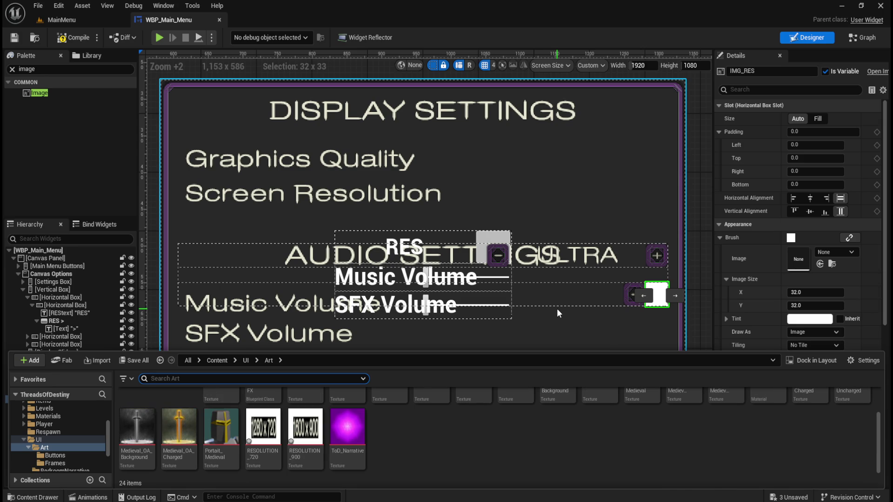
Step: Import the 2560x1440 and 3840x2160 resolution images into UI/Art
scroll(446, 439, up, 1)
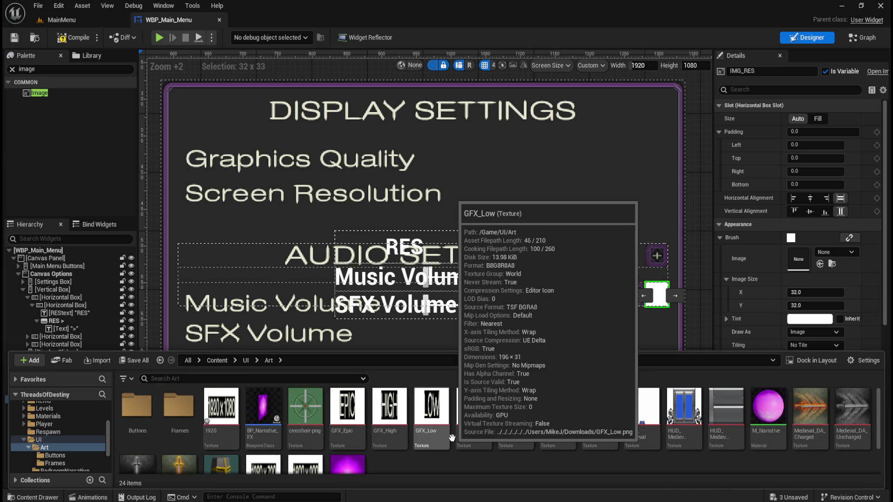
scroll(452, 439, down, 1)
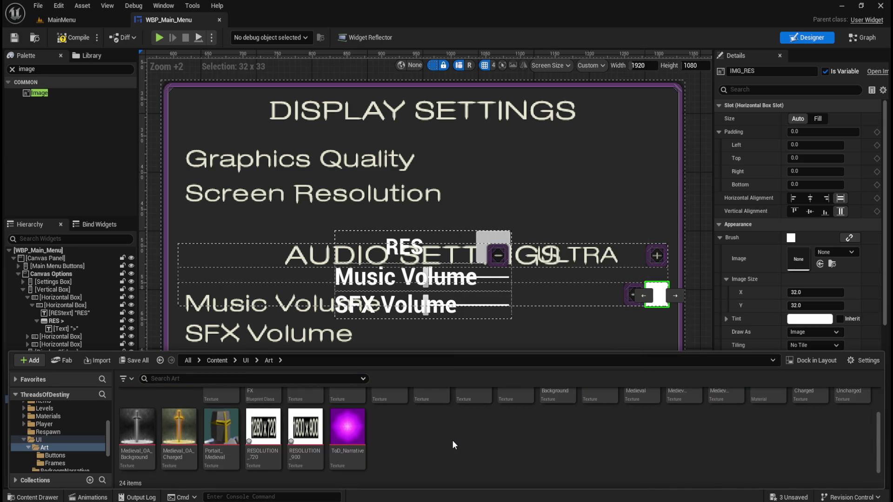
mouse_move(303, 454)
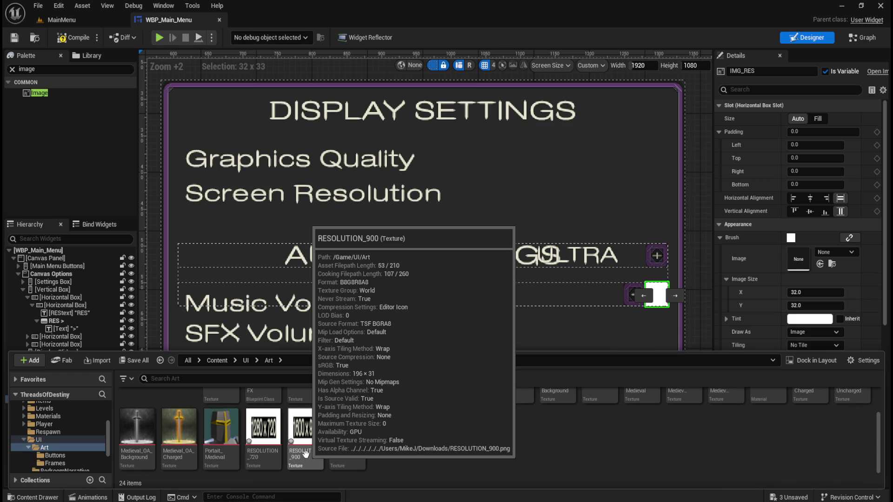
scroll(293, 455, up, 2)
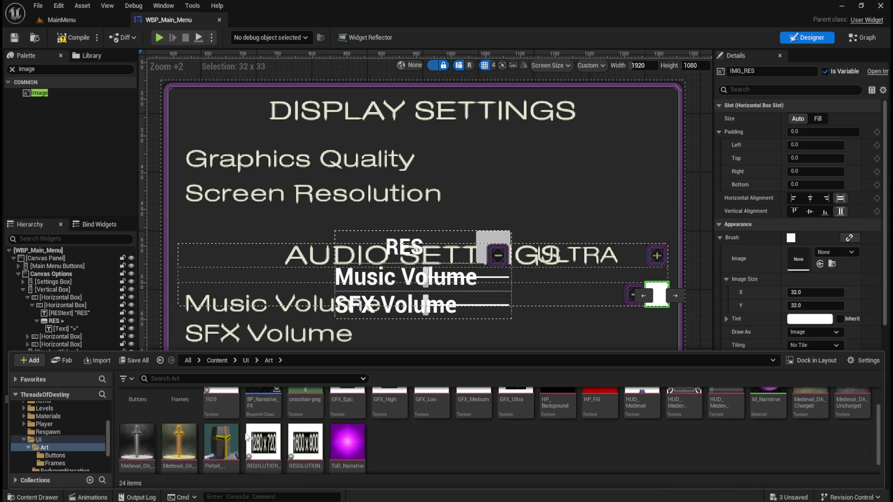
mouse_move(274, 439)
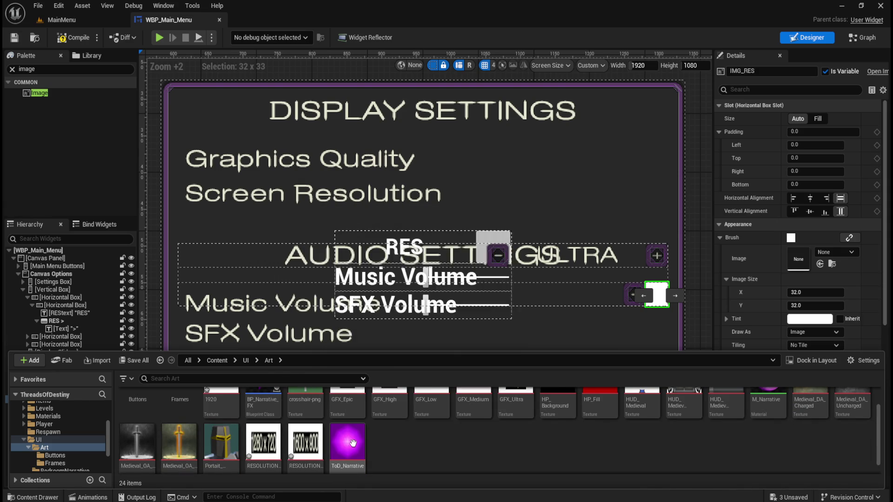
mouse_move(361, 449)
scroll(420, 436, down, 1)
scroll(420, 437, up, 2)
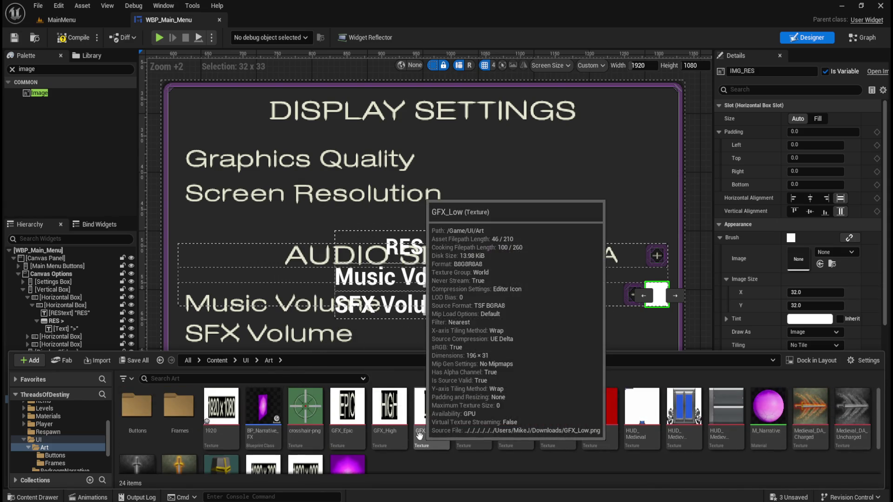
scroll(420, 437, down, 1)
scroll(422, 436, up, 2)
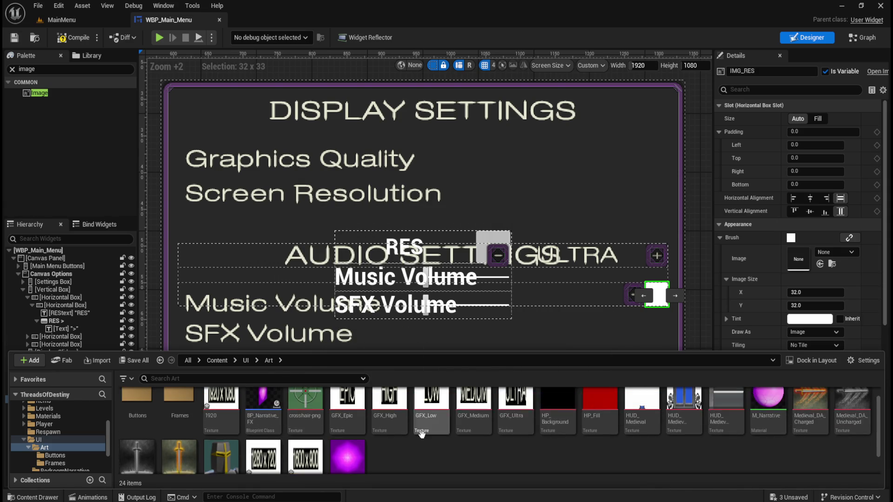
mouse_move(441, 432)
scroll(446, 423, down, 2)
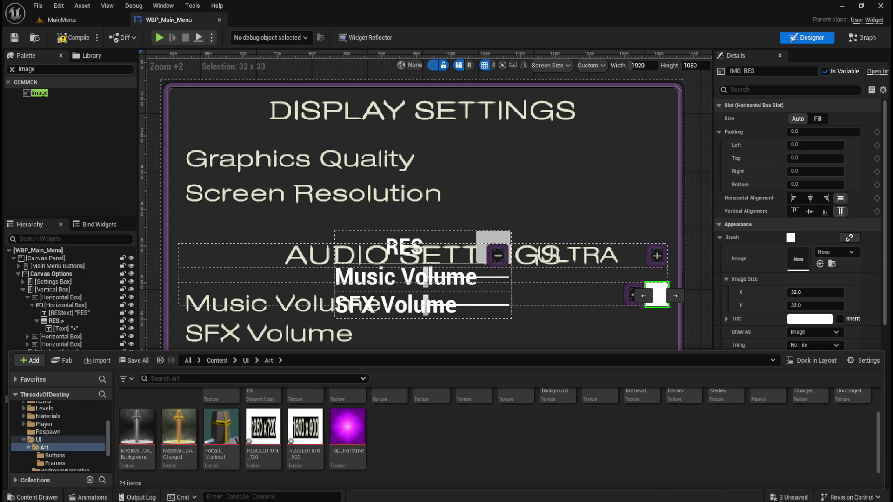
drag(446, 14, 433, 454)
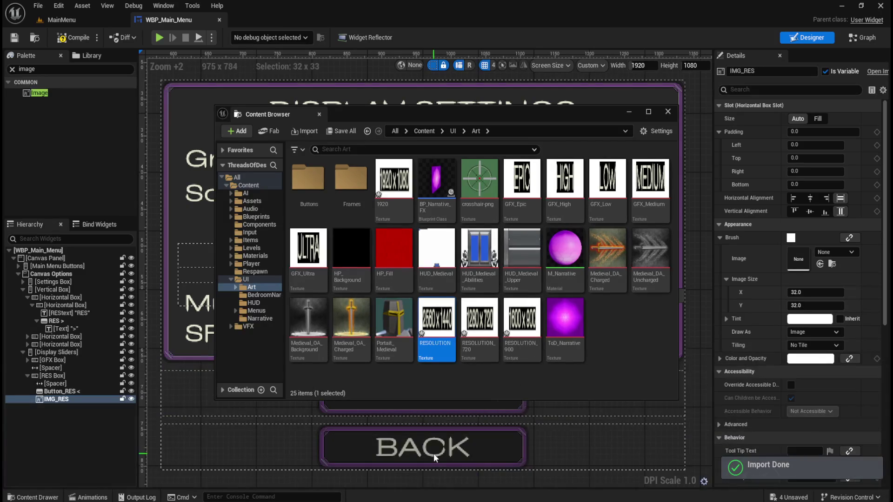
click(667, 112)
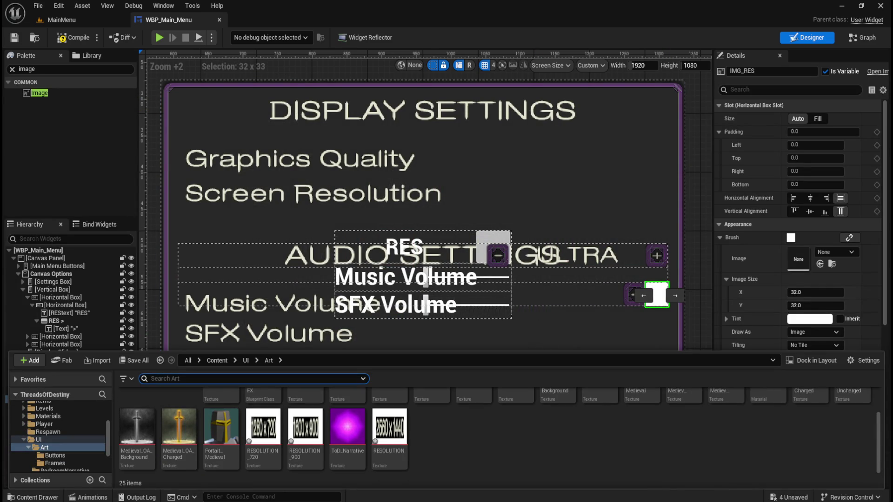
drag(529, 446, 529, 446)
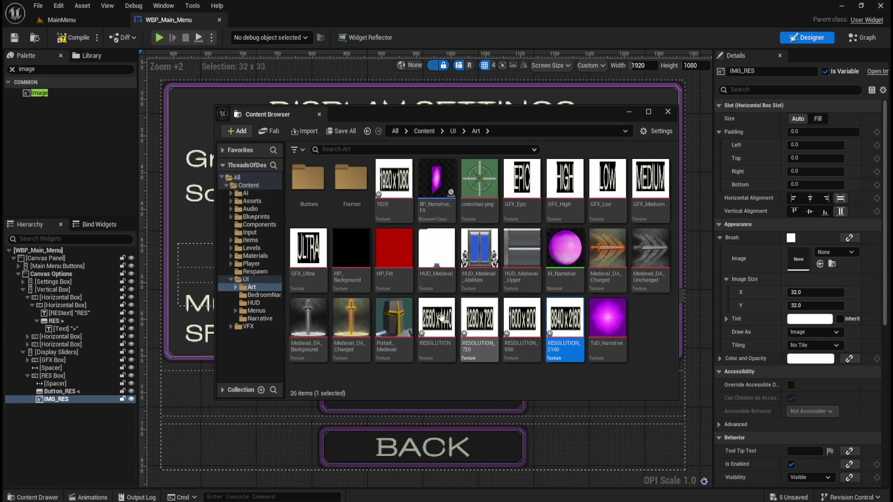
click(664, 113)
key(ctrl+space)
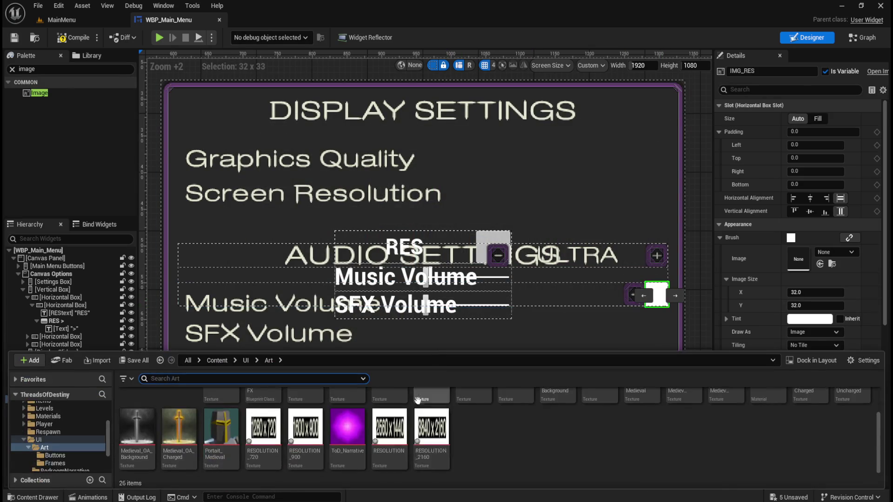
Step: Set the 1920 resolution texture's Filter to Nearest and save it
scroll(478, 445, up, 2)
click(219, 421)
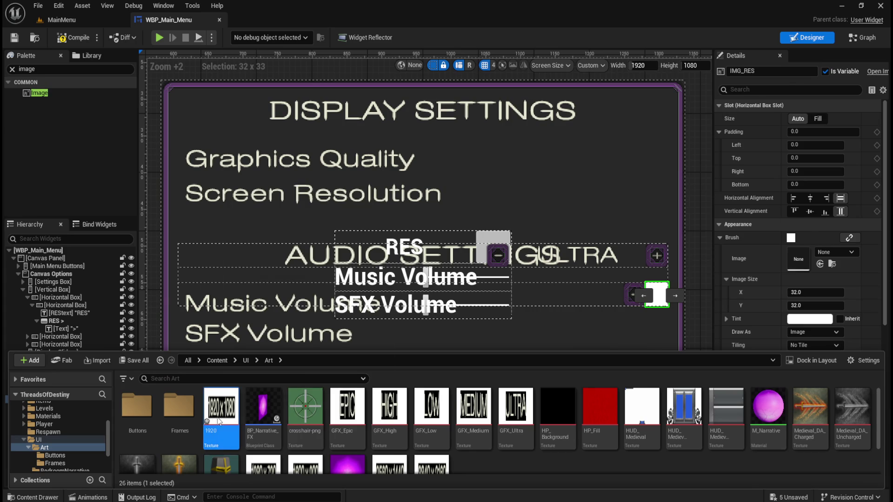
double_click(220, 421)
click(804, 188)
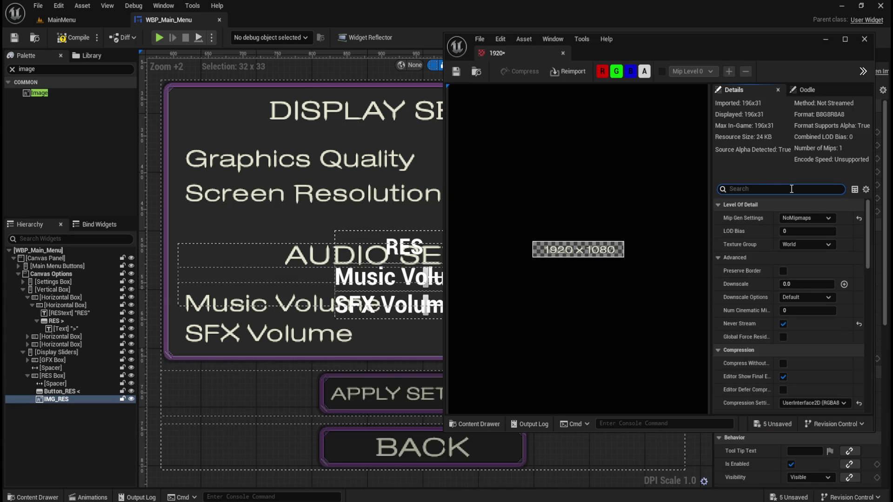
text(filt)
click(814, 244)
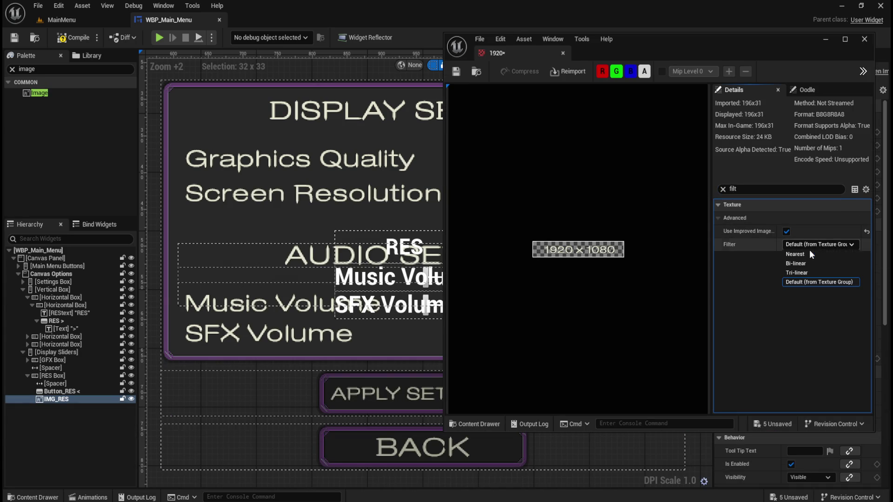
click(807, 253)
click(455, 71)
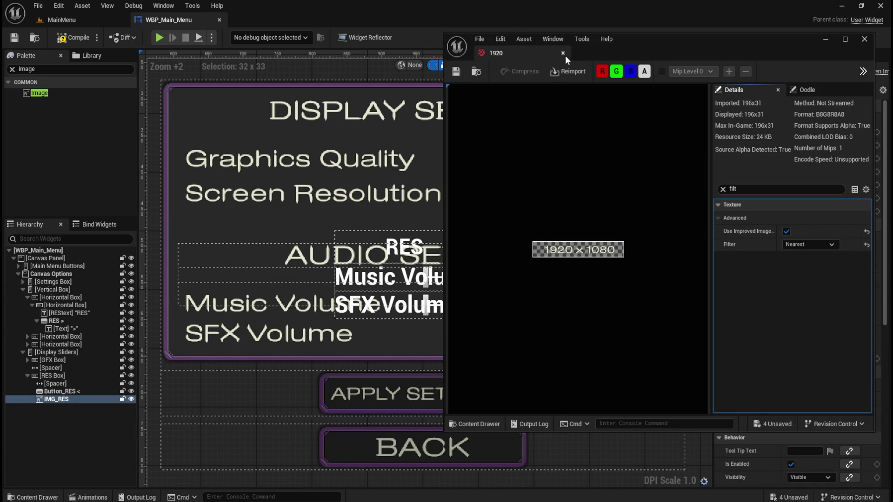
click(563, 53)
Step: Set the RESOLUTION_720 texture's Filter to Nearest and save it
key(ctrl+space)
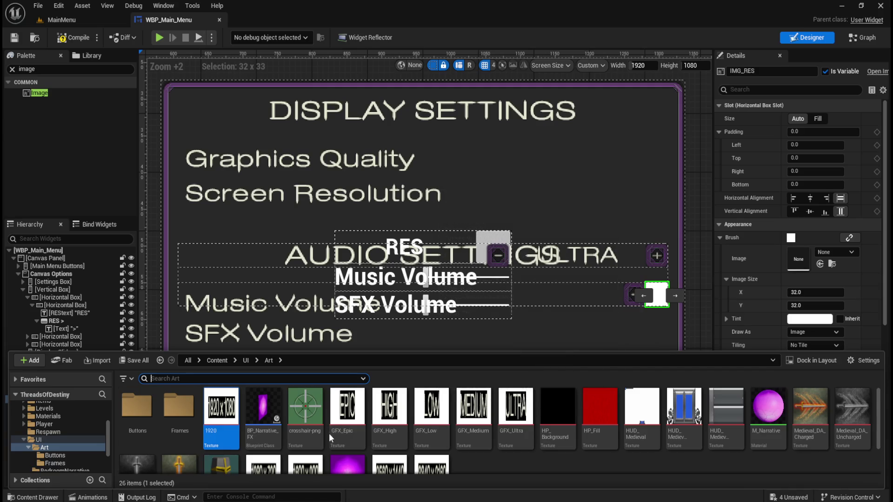
scroll(328, 433, down, 1)
double_click(263, 442)
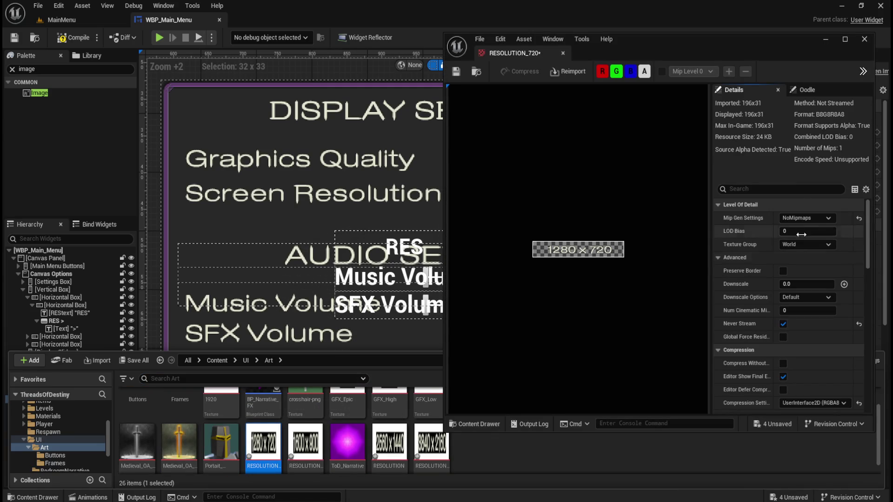
click(807, 191)
text(filt)
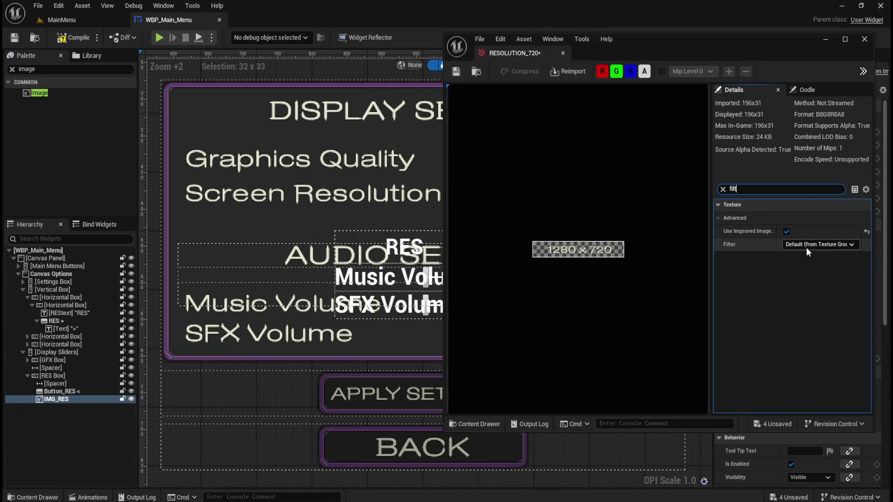
click(807, 248)
click(804, 255)
click(456, 72)
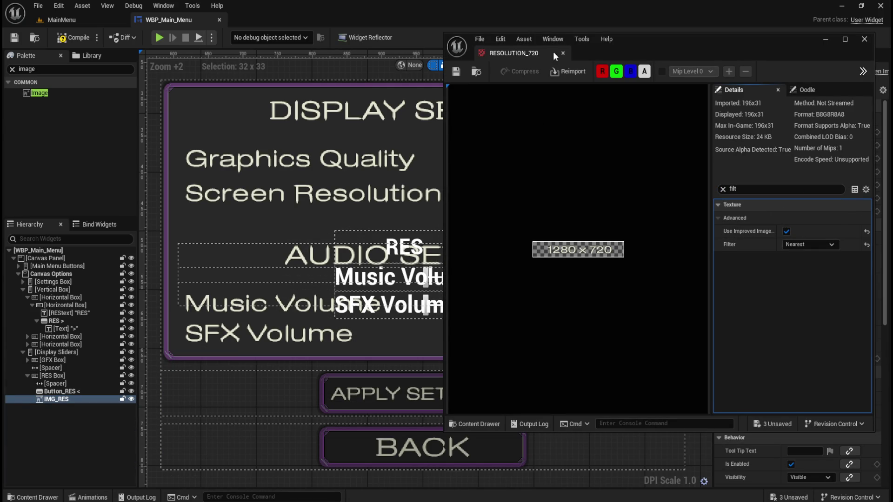
click(563, 52)
Step: Set the 1600 x 900 resolution texture's Filter to Nearest and save it
key(ctrl+space)
double_click(306, 458)
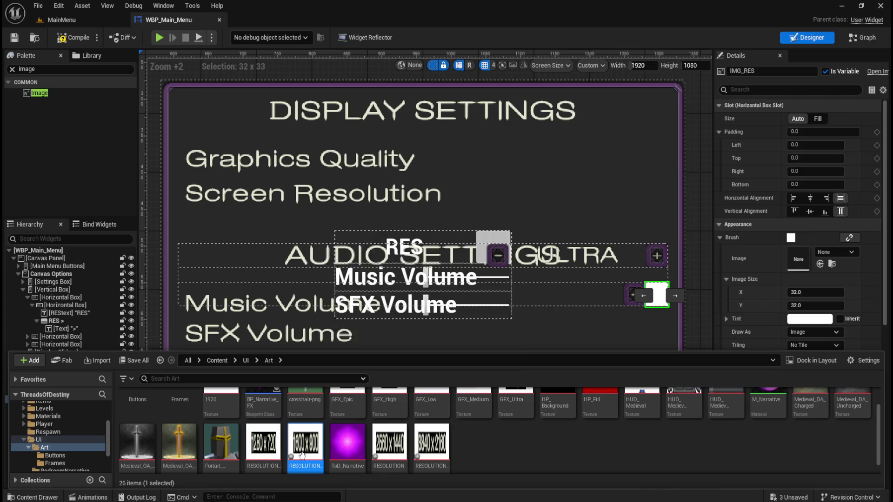
click(766, 190)
text(filt)
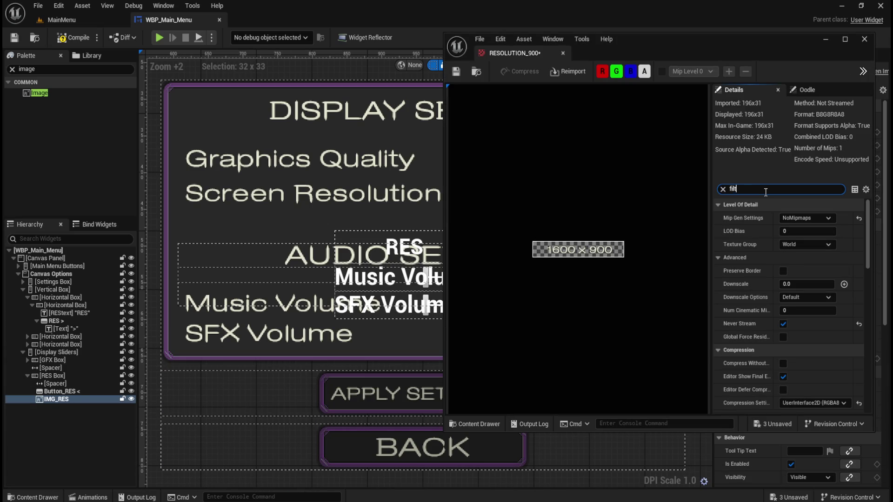
click(809, 244)
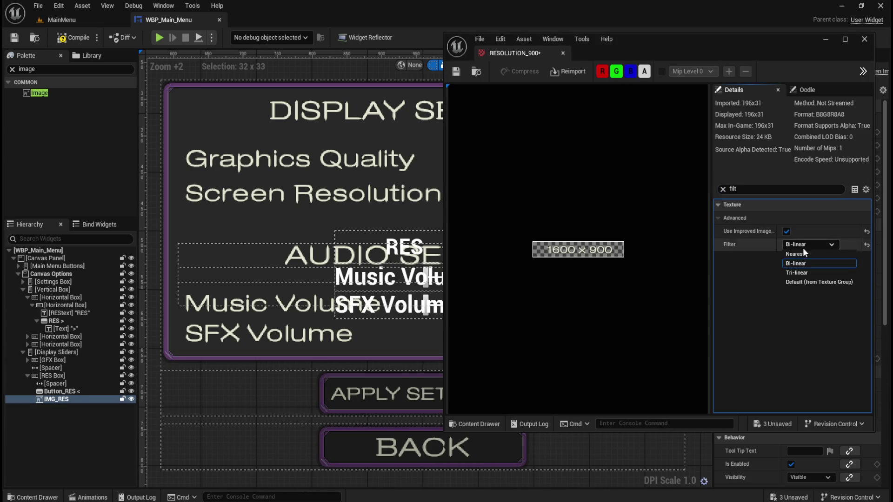
click(793, 254)
click(454, 73)
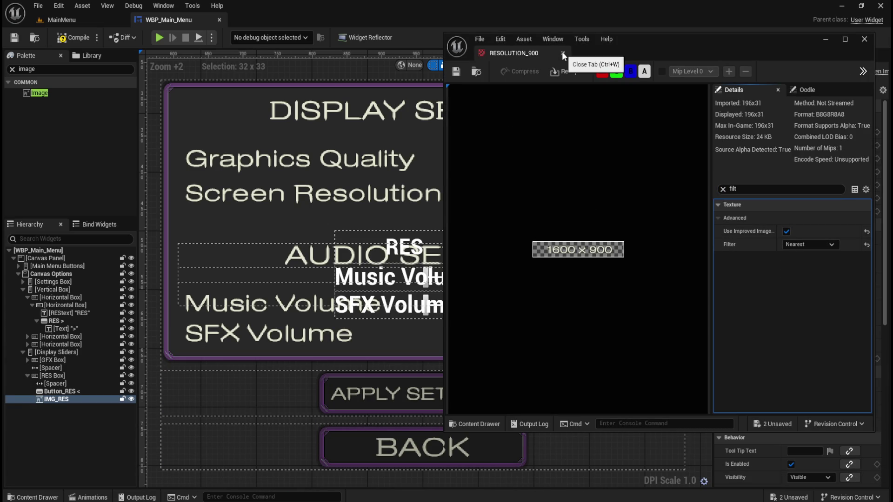
click(562, 53)
Step: Set the 2560 x 1440 resolution texture's Filter to Nearest and save it
key(ctrl+space)
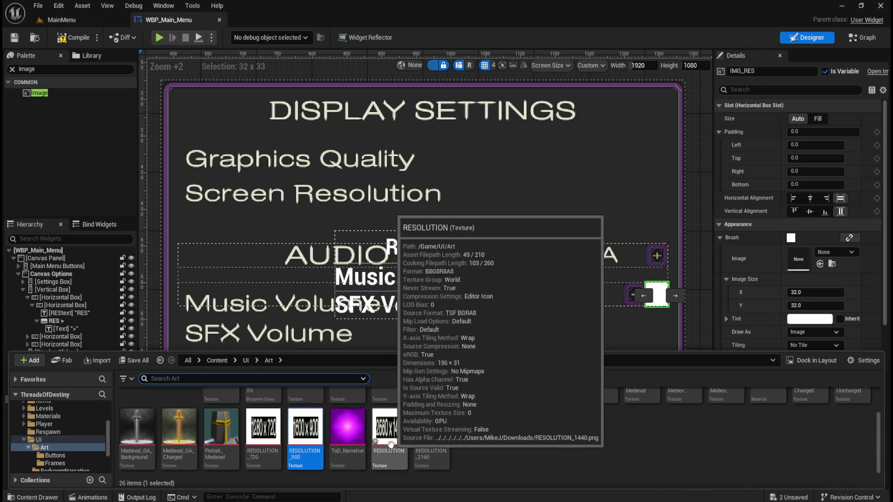
double_click(391, 444)
click(804, 190)
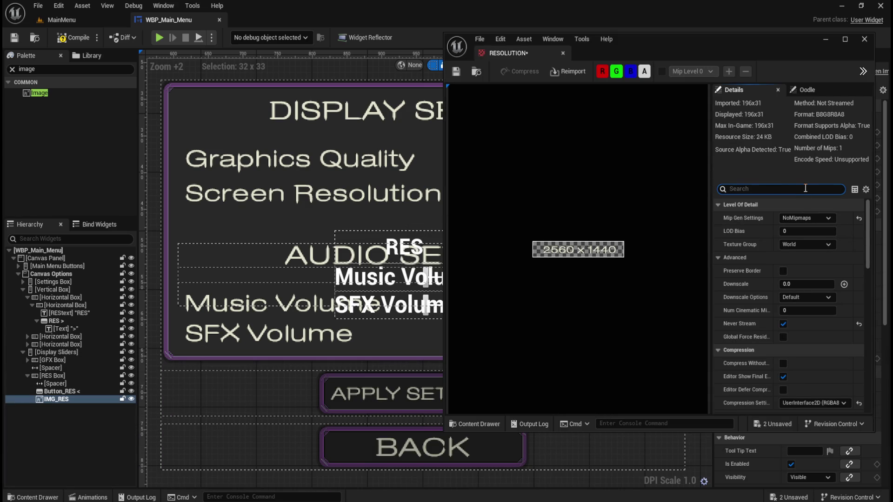
text(filt)
click(803, 245)
click(797, 259)
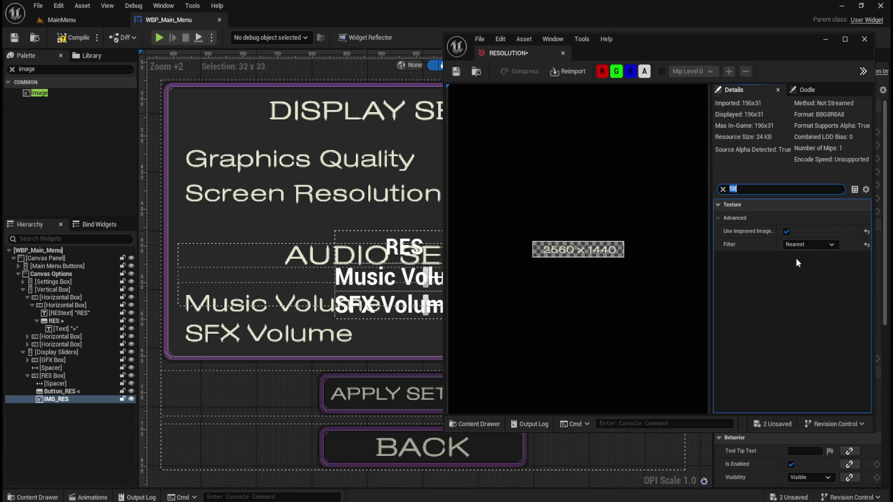
click(456, 71)
Step: Set the 3840 x 2160 resolution texture's Filter to Nearest and save it
key(ctrl+space)
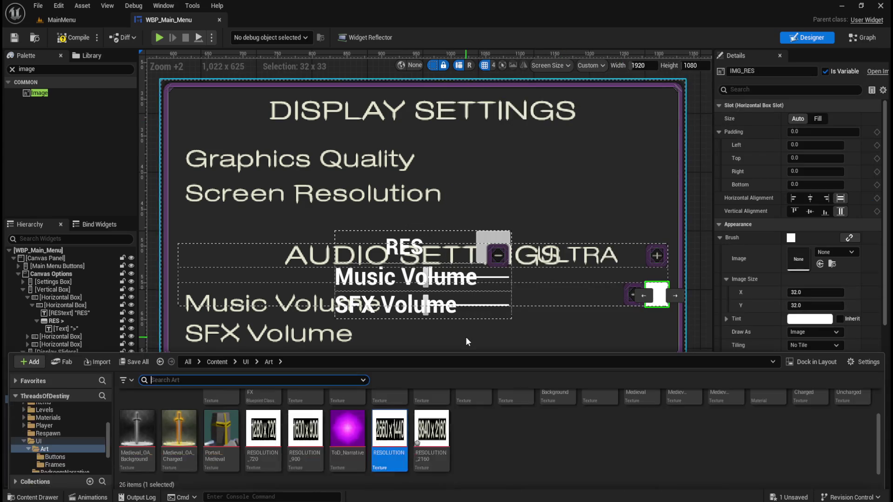
double_click(432, 456)
click(781, 190)
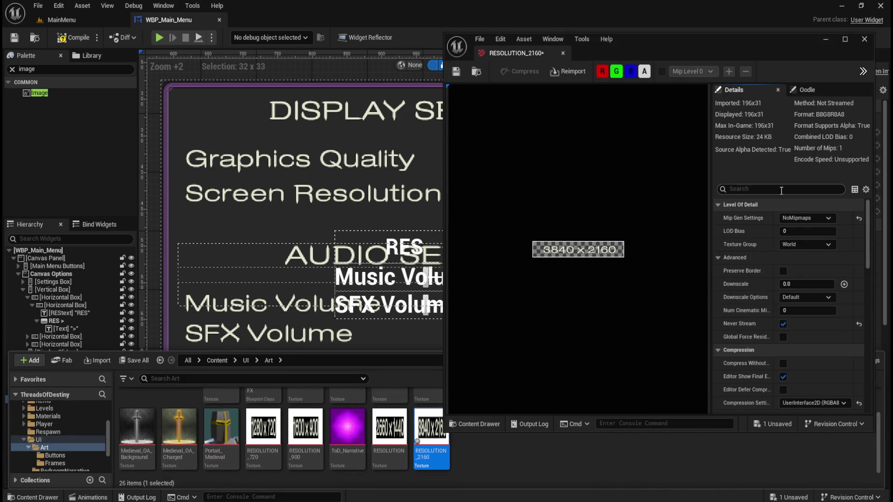
text(filt)
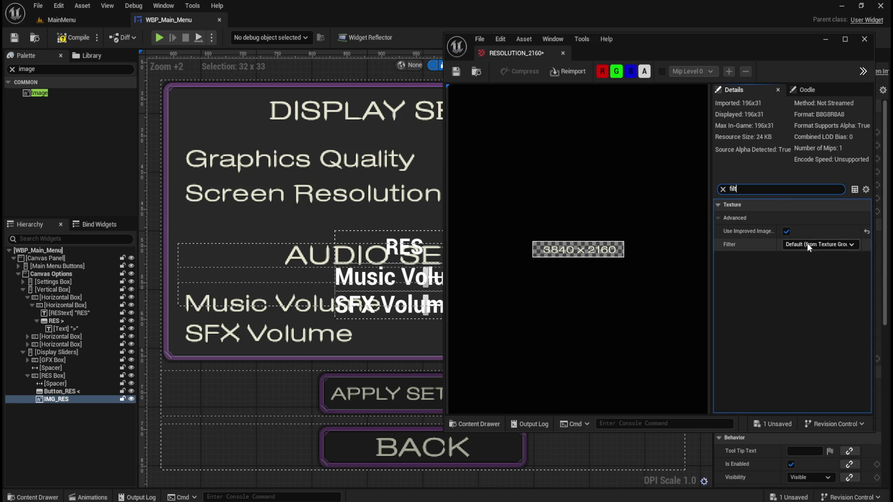
click(806, 244)
click(804, 255)
click(456, 72)
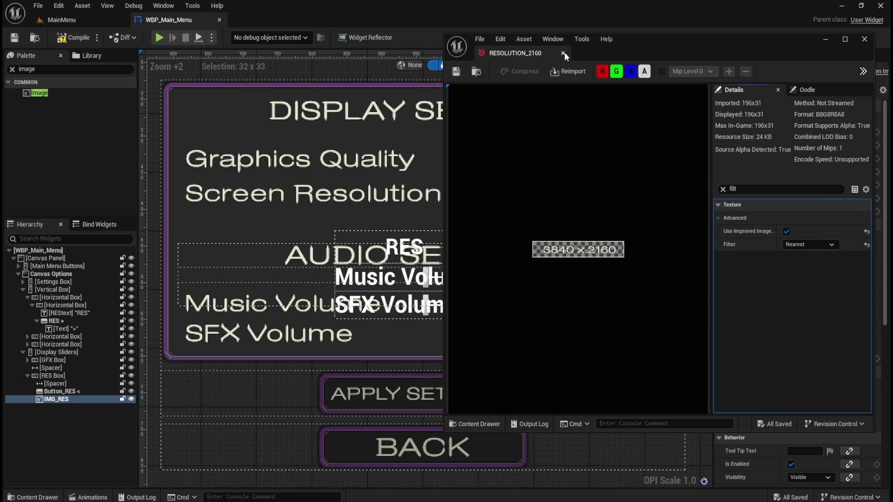
key(ctrl+space)
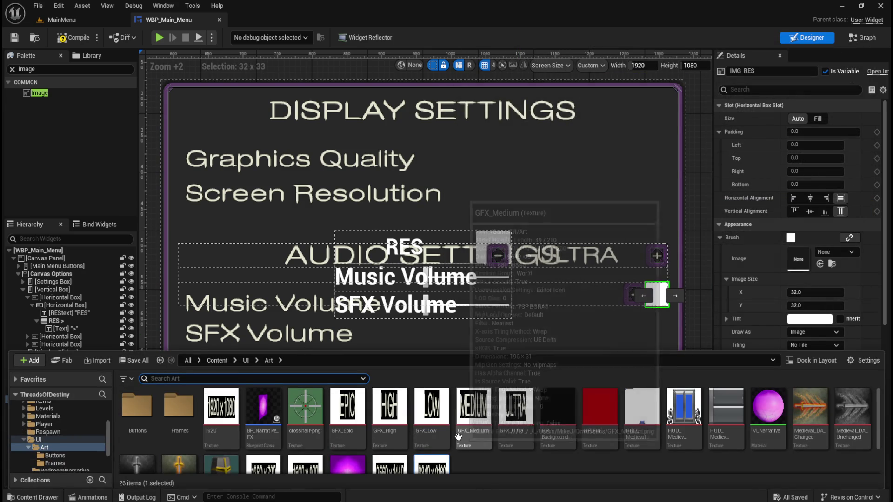
Step: Look over the resolution textures in the Content Drawer, then dismiss the drawer
scroll(456, 438, up, 2)
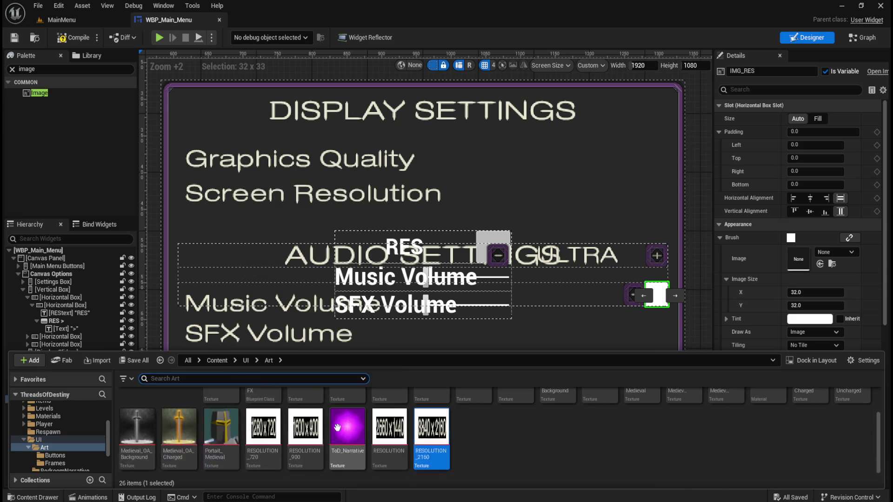
mouse_move(328, 421)
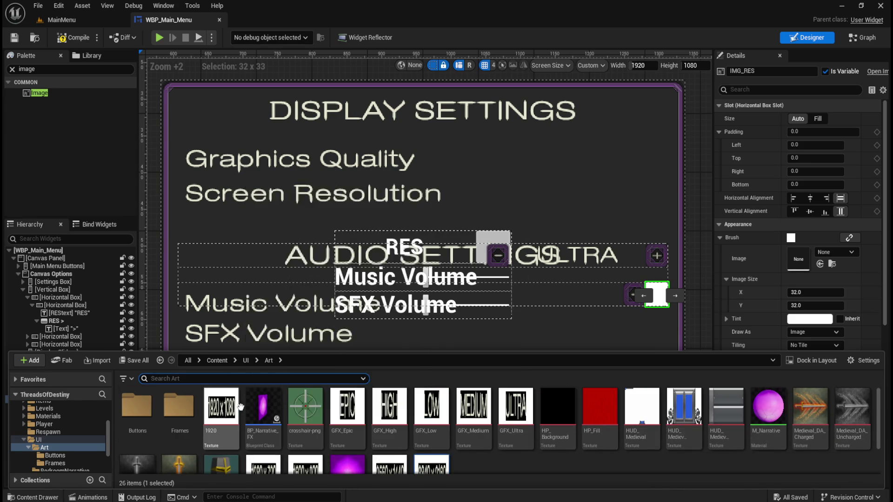
mouse_move(223, 424)
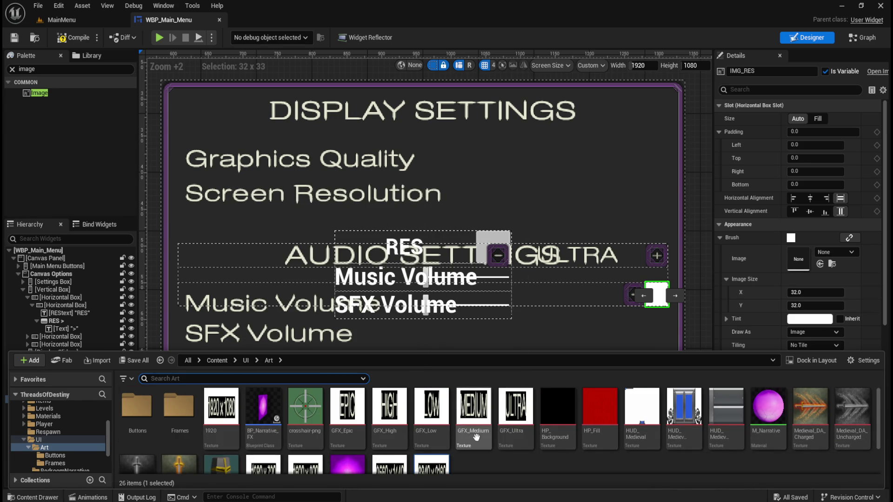
mouse_move(449, 434)
mouse_move(472, 410)
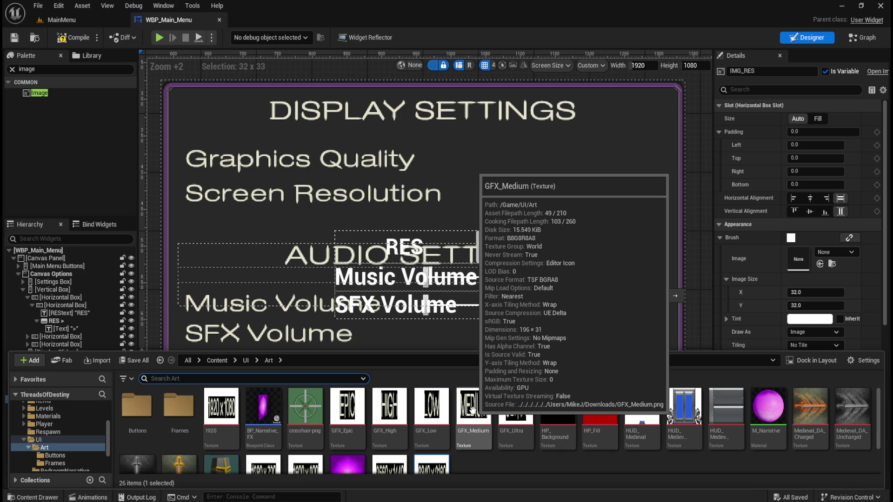
scroll(384, 434, down, 1)
scroll(405, 456, up, 1)
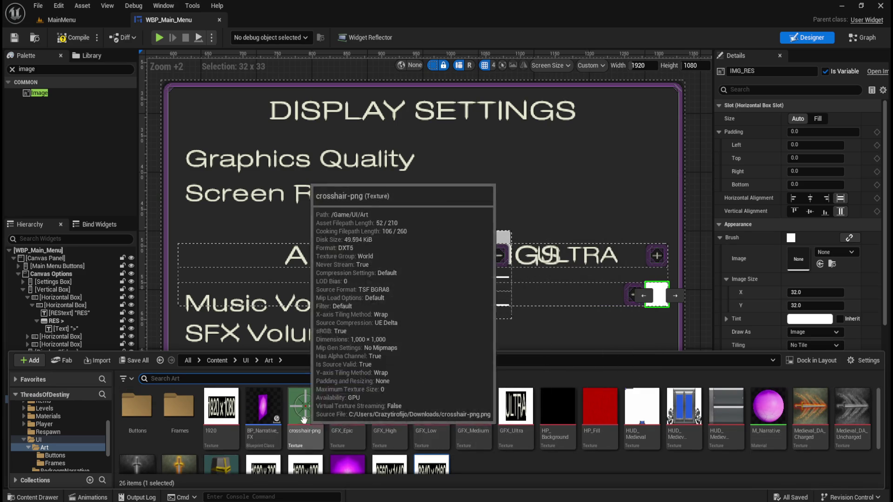
key(ctrl+space)
Step: Select IMG_RES and drag the 1920 texture onto its Brush Image slot
click(56, 399)
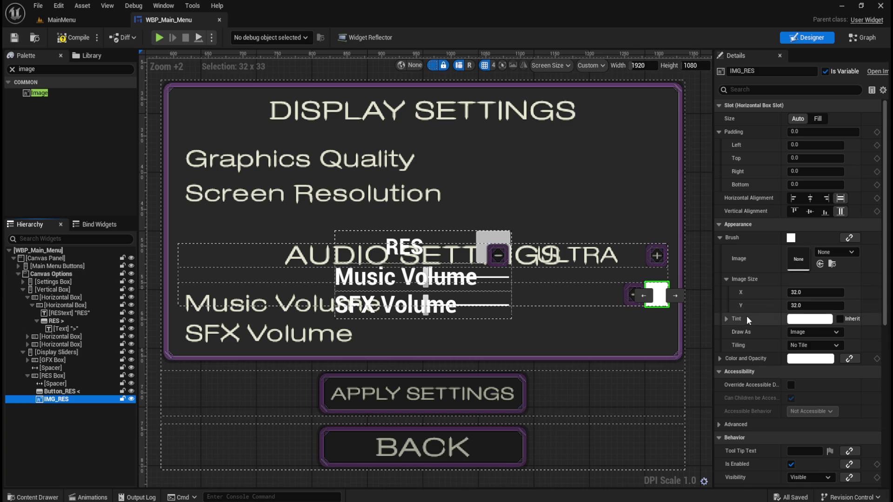
scroll(746, 316, down, 1)
key(ctrl+space)
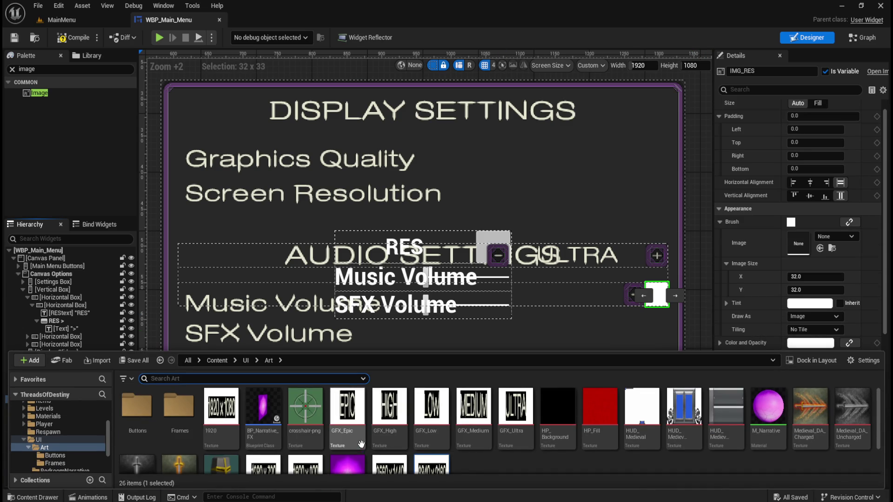
drag(221, 407, 795, 223)
scroll(492, 307, down, 3)
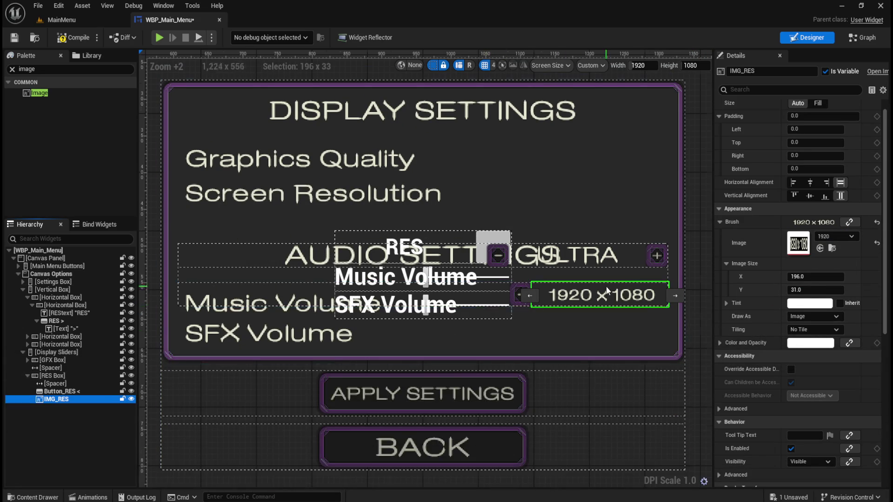
scroll(607, 287, up, 5)
scroll(626, 306, down, 5)
scroll(425, 291, up, 9)
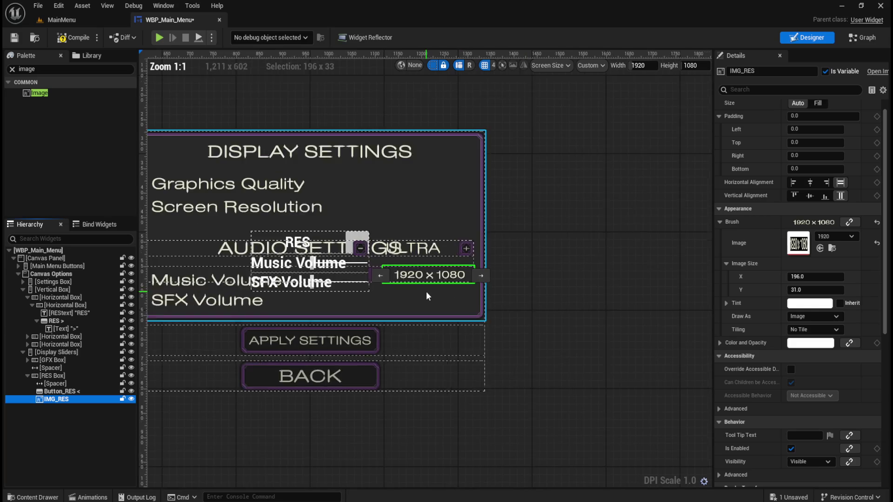
scroll(552, 323, down, 3)
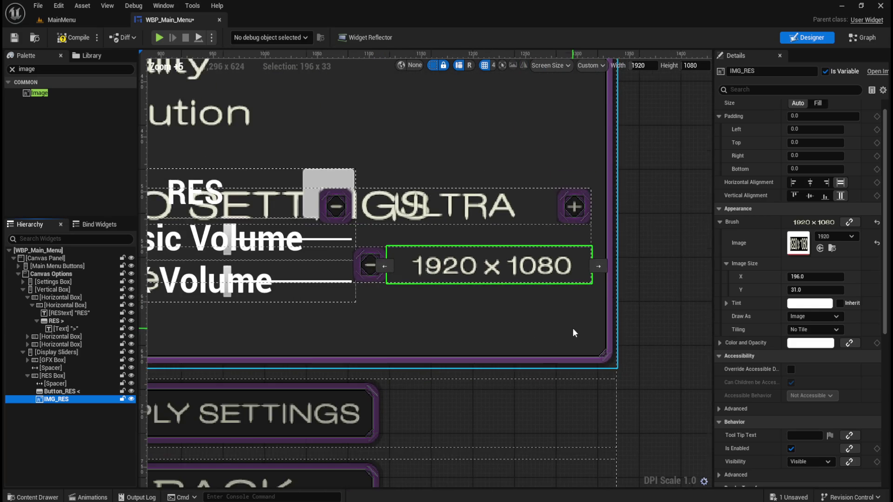
scroll(553, 323, down, 1)
scroll(361, 252, up, 3)
scroll(361, 252, down, 4)
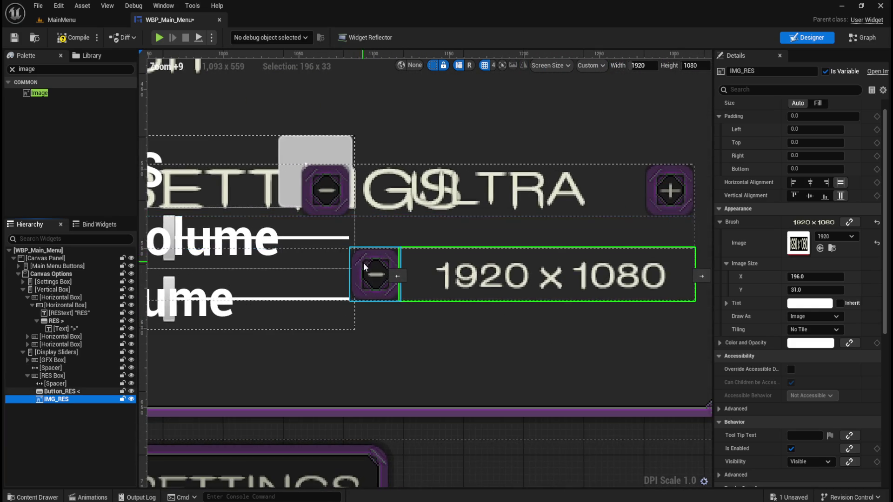
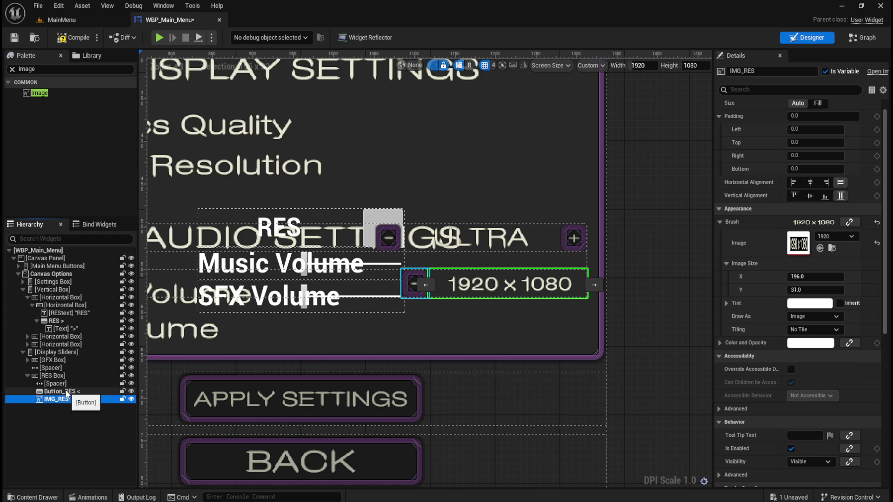
Step: Delete the '>' text from the RES > button, place it after IMG_RES, and rename it Button_RES >
click(66, 393)
click(58, 401)
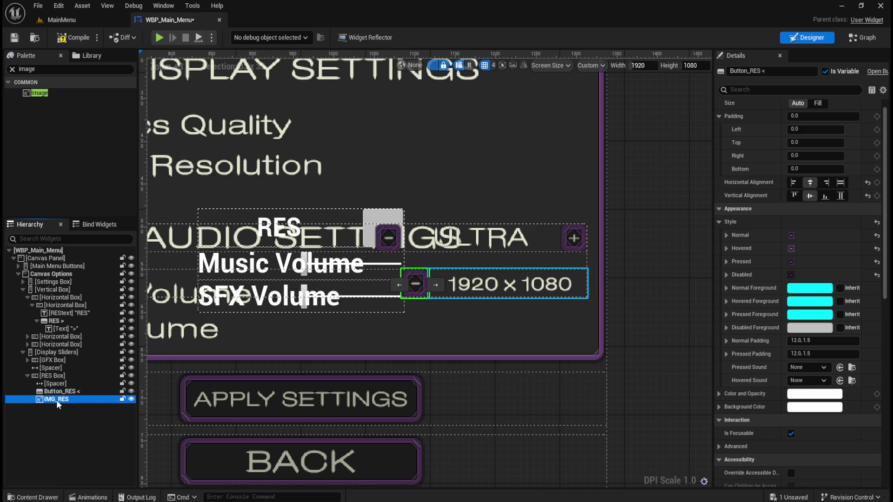
click(60, 329)
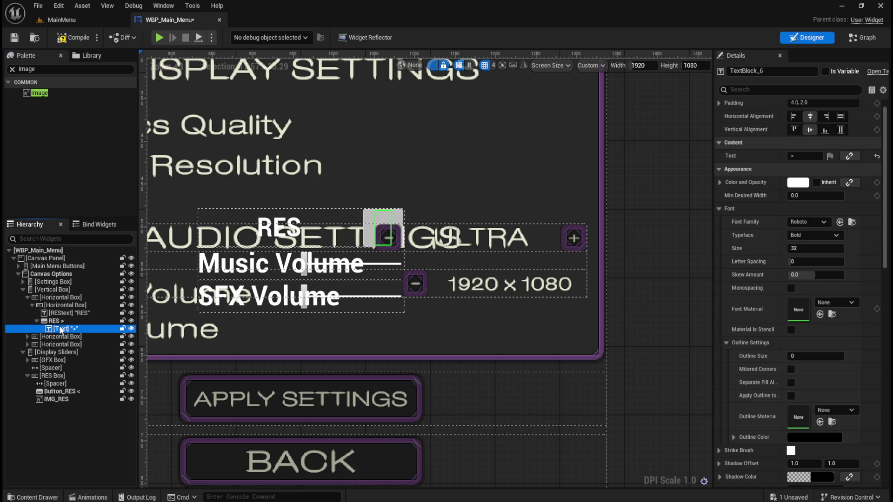
key(Delete)
drag(60, 322, 61, 369)
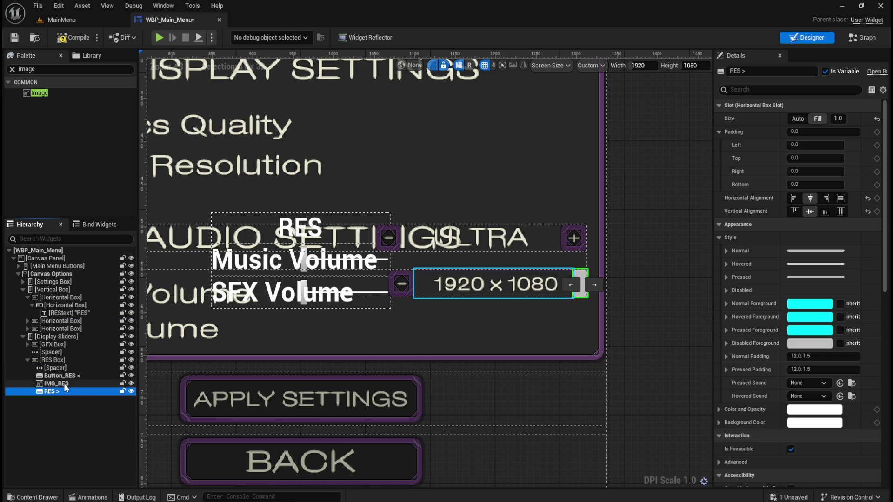
key(F2)
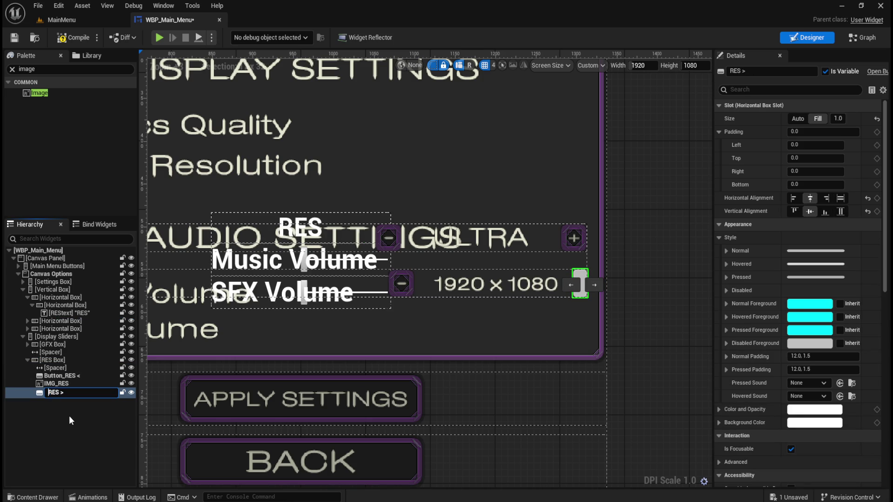
text(Button_)
key(Return)
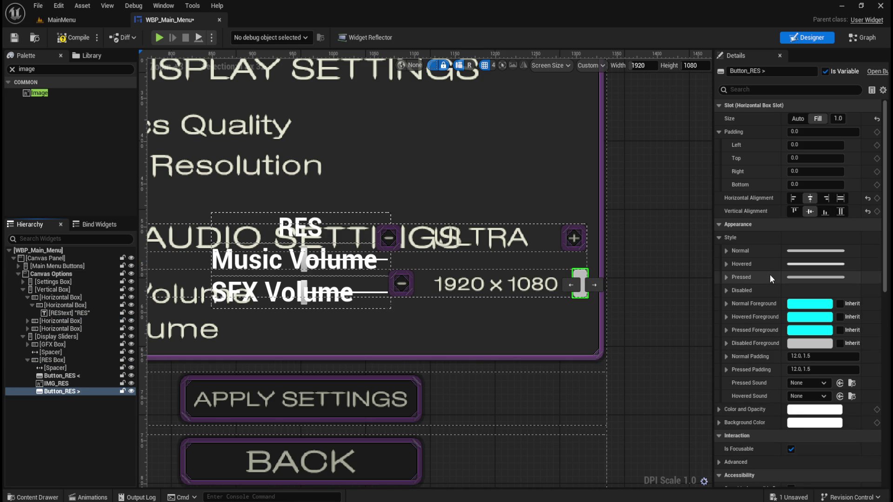
Step: Give Button_RES > the Button_+ texture for its Normal state, drawn as Image
click(798, 119)
click(726, 250)
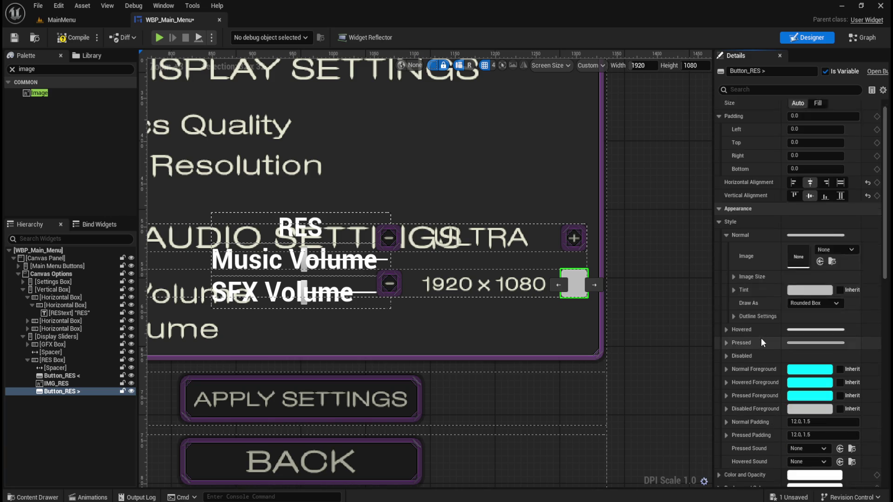
scroll(765, 352, down, 2)
key(ctrl+space)
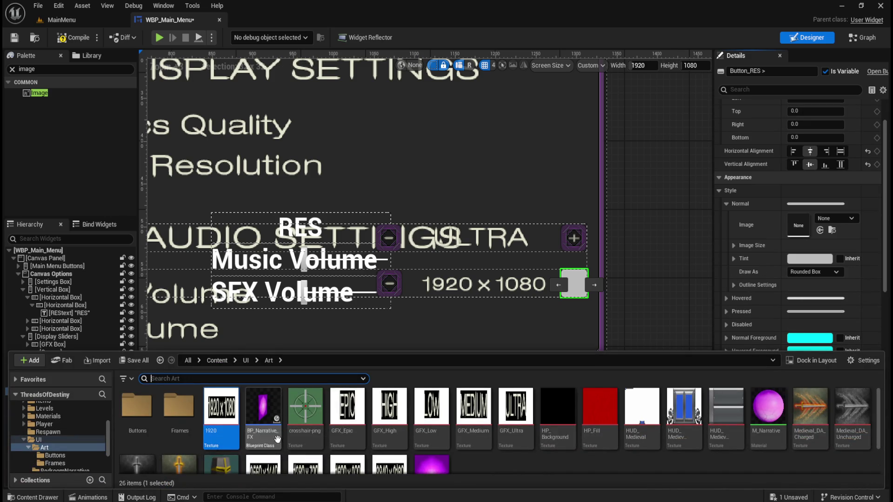
double_click(137, 399)
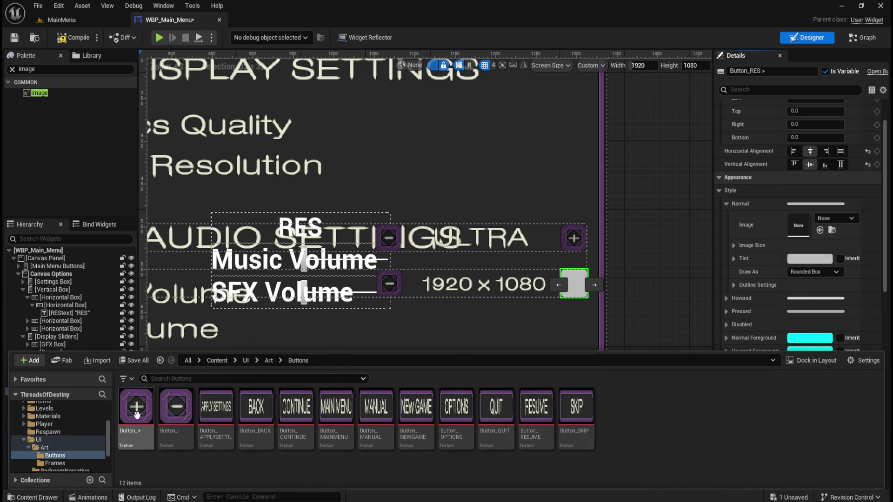
drag(136, 407, 784, 241)
click(815, 271)
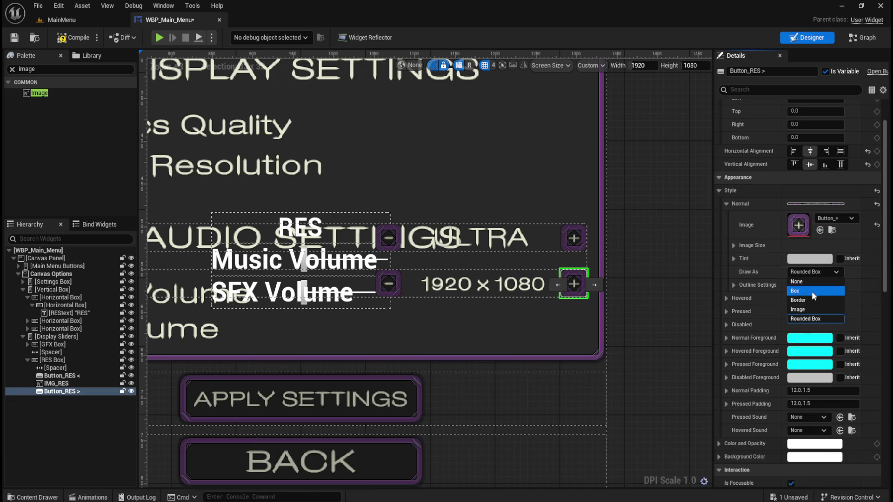
click(806, 310)
click(726, 204)
Step: Use Button_+ drawn as Image for the Hovered and Pressed states too
click(725, 217)
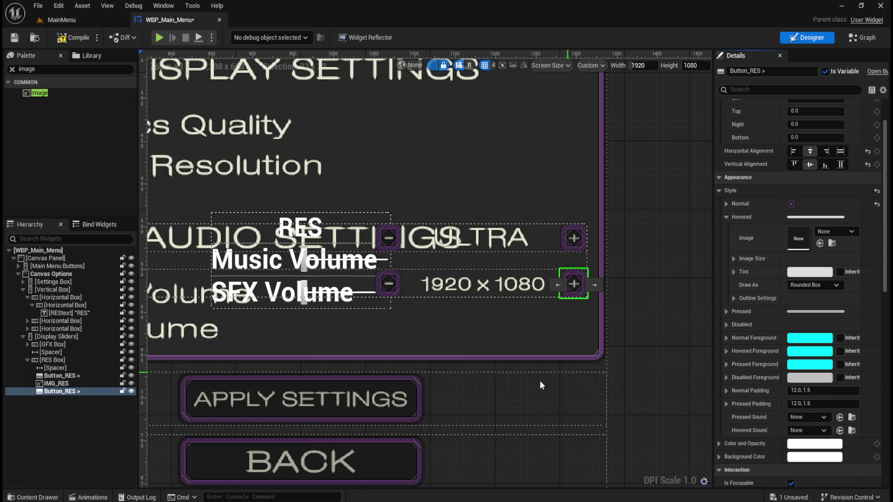
key(ctrl+space)
drag(136, 407, 798, 239)
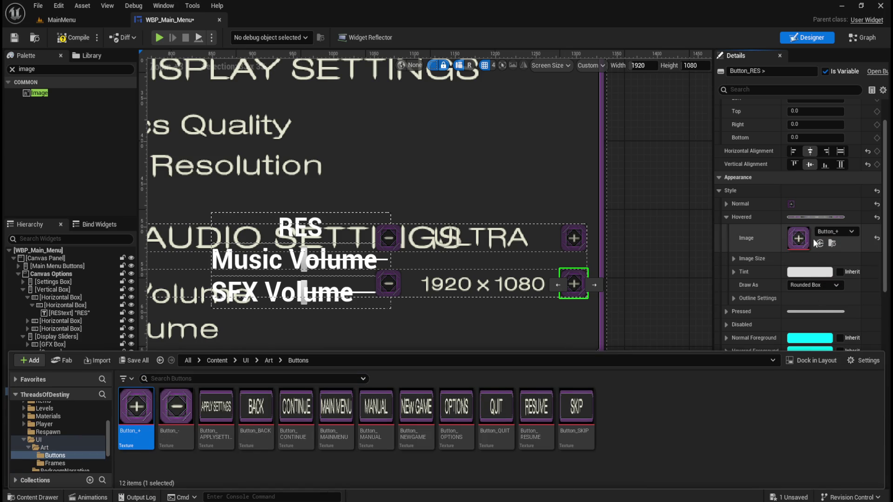
click(805, 284)
click(807, 324)
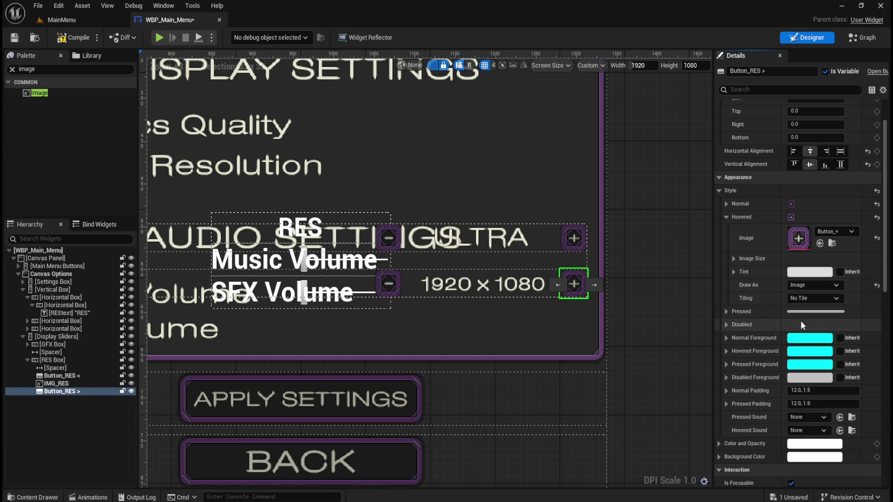
click(726, 217)
click(726, 231)
key(ctrl+space)
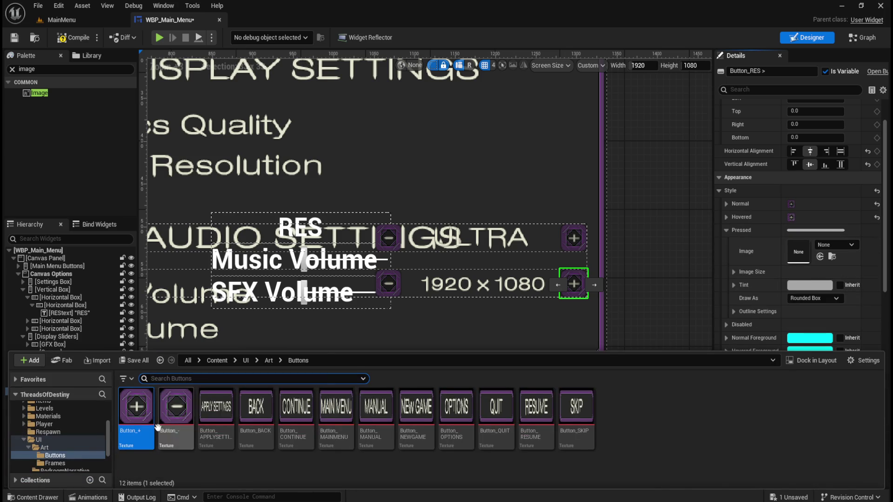
drag(153, 408, 798, 251)
click(813, 298)
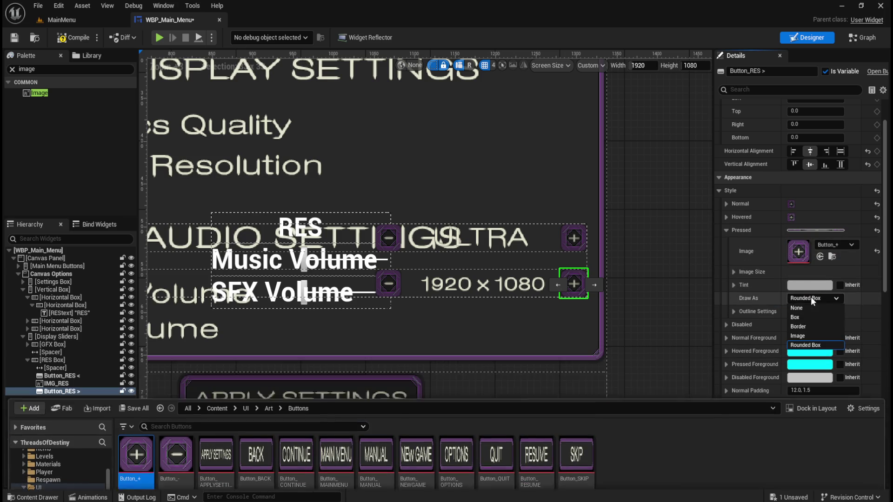
click(806, 336)
click(725, 230)
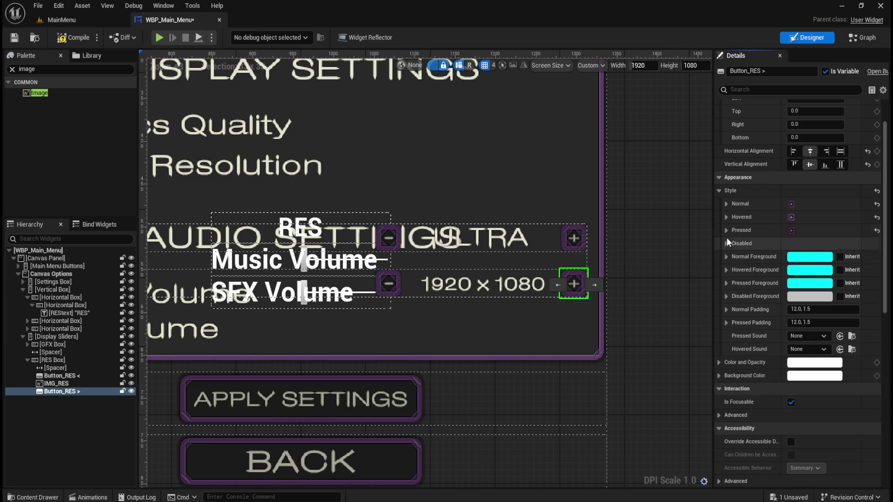
Step: Assign Button_+ as the Disabled state image
click(726, 243)
key(ctrl+space)
mouse_move(136, 407)
mouse_down()
mouse_move(708, 343)
mouse_move(800, 264)
mouse_up()
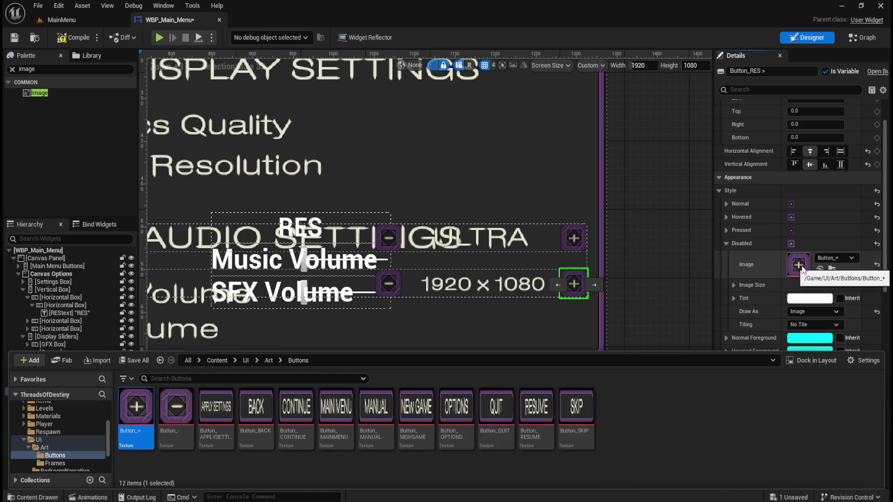
click(653, 295)
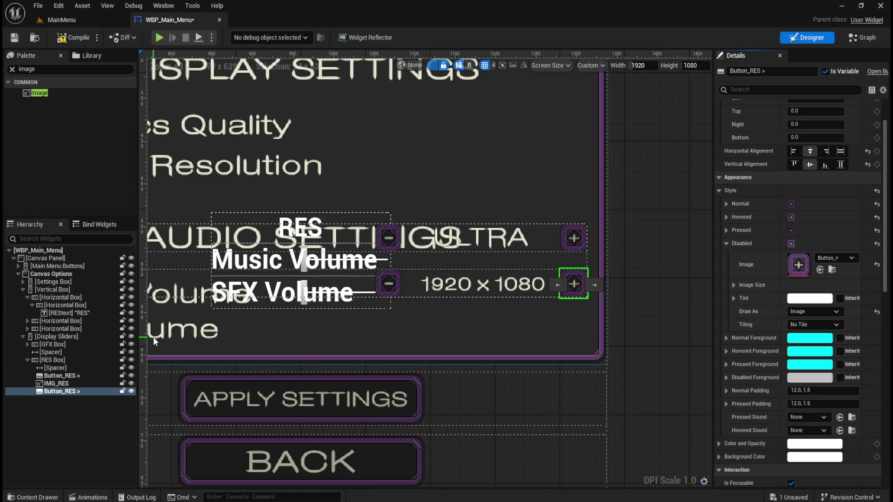
Step: Compare with Button_RES <, then set Button_RES >'s Disabled Tint to hex 363636FF
click(61, 376)
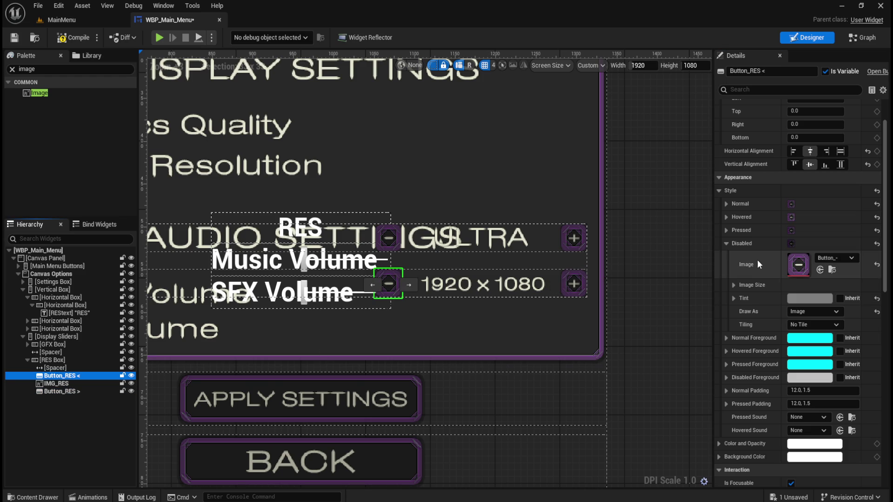
click(816, 299)
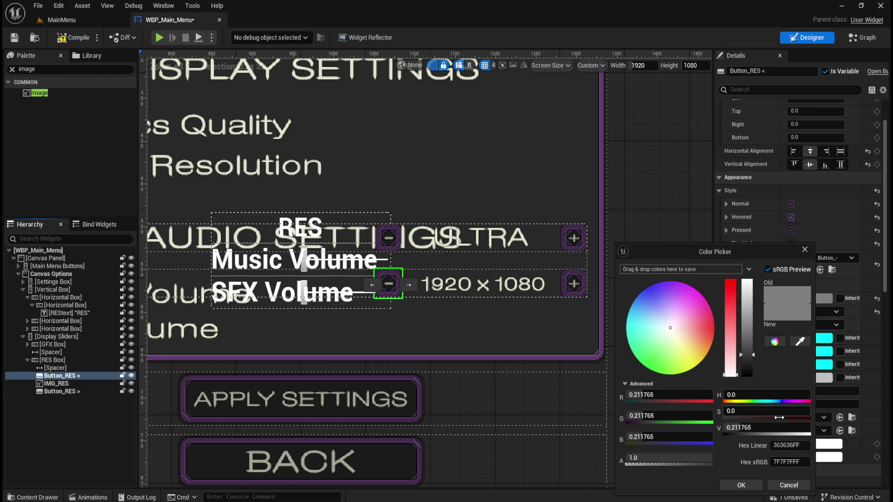
click(789, 485)
click(60, 392)
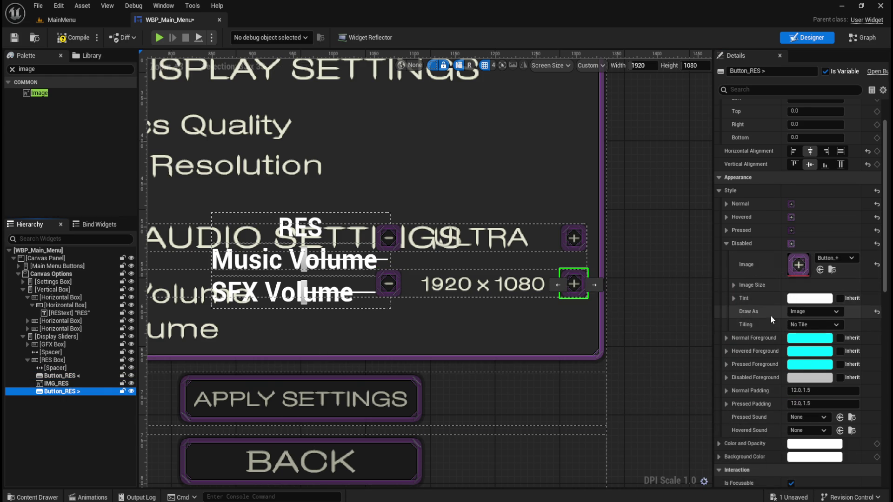
click(810, 298)
double_click(772, 446)
text(363636FF)
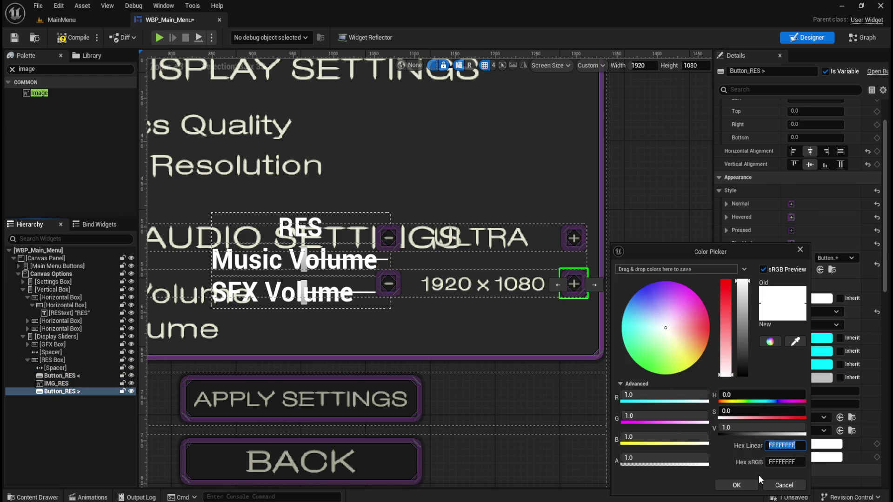
click(737, 485)
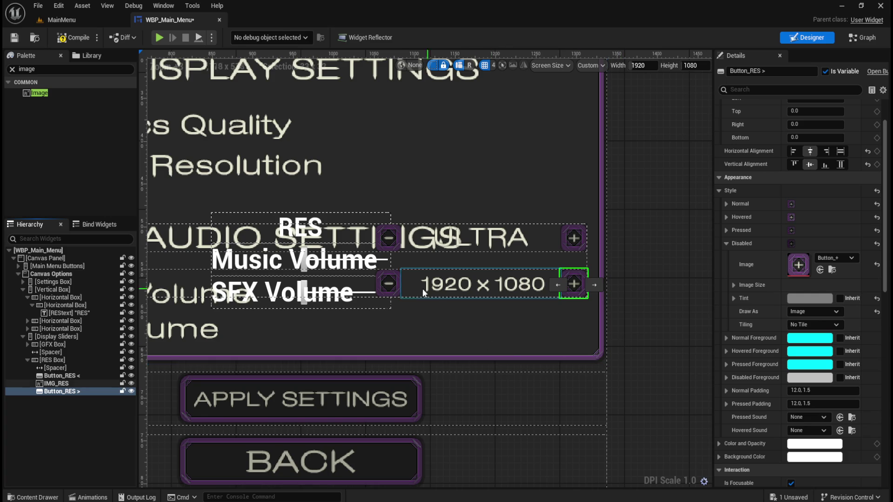
Step: Compile and save WBP_Main_Menu with the plus-icon Button_RES > in place
click(13, 38)
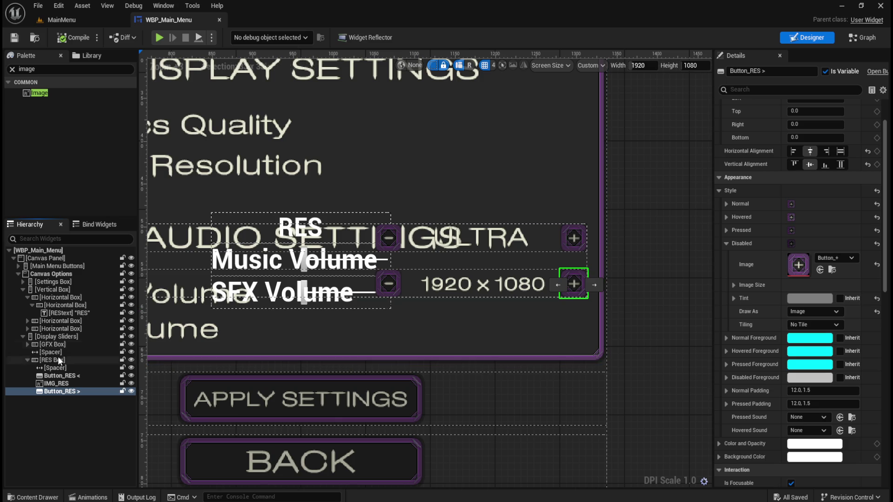
click(61, 391)
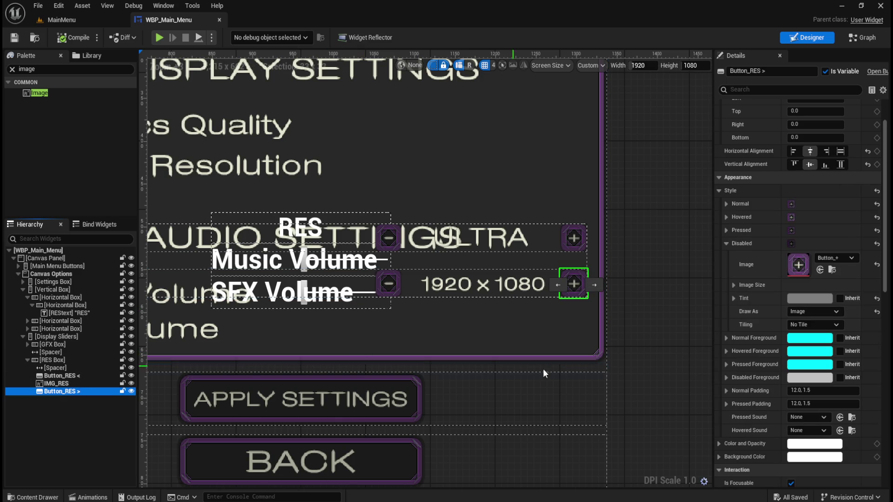
scroll(746, 363, up, 2)
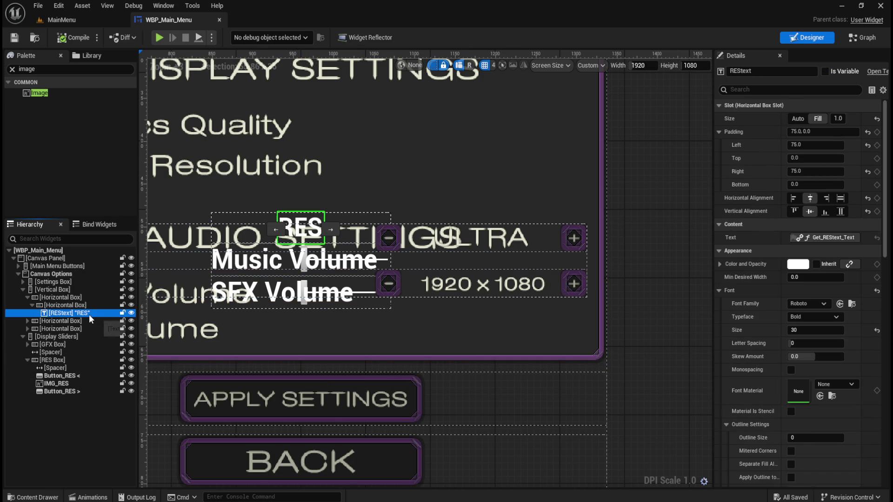
Step: Delete the RES label, its empty inner Horizontal Box, and the leftover empty Horizontal Box
click(73, 314)
key(Delete)
click(76, 307)
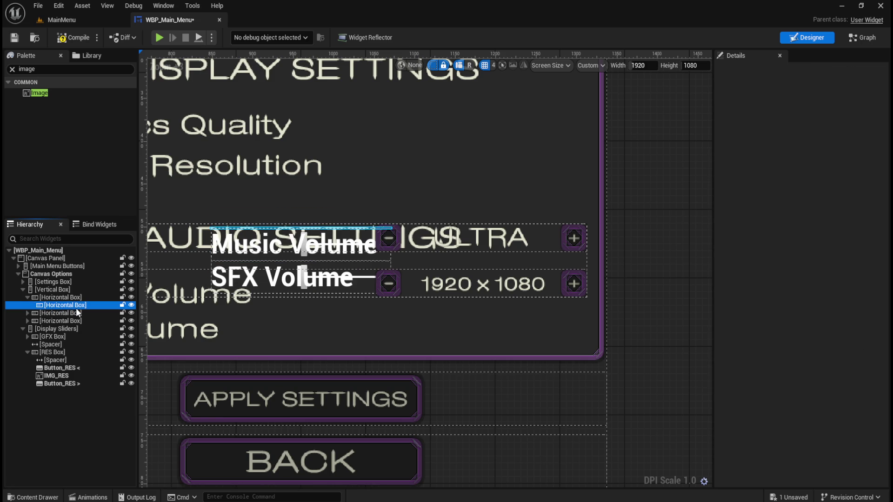
key(Delete)
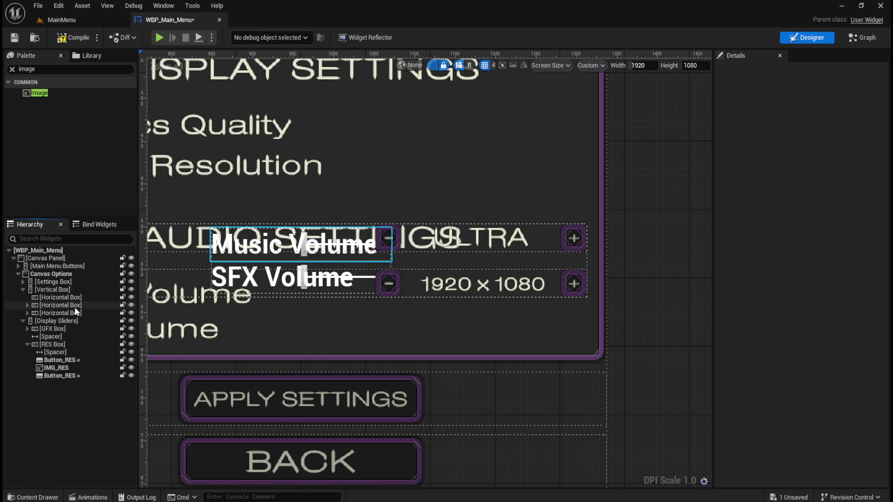
click(75, 297)
drag(82, 305, 72, 301)
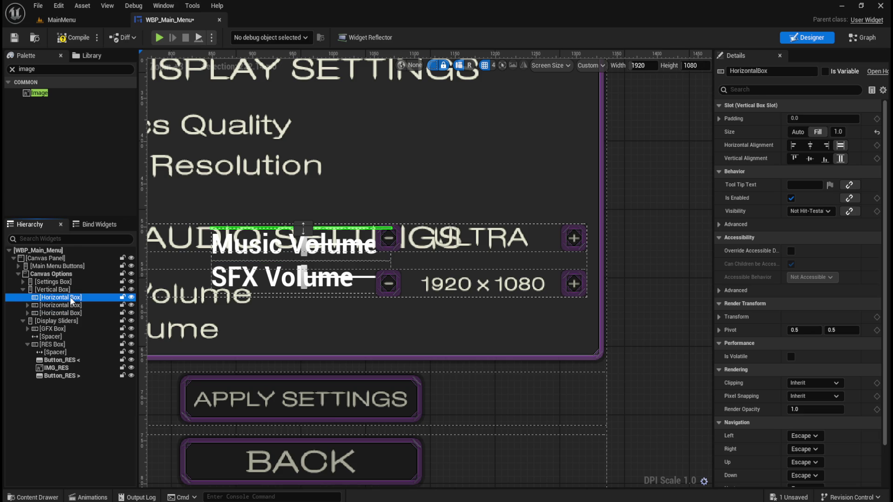
key(Delete)
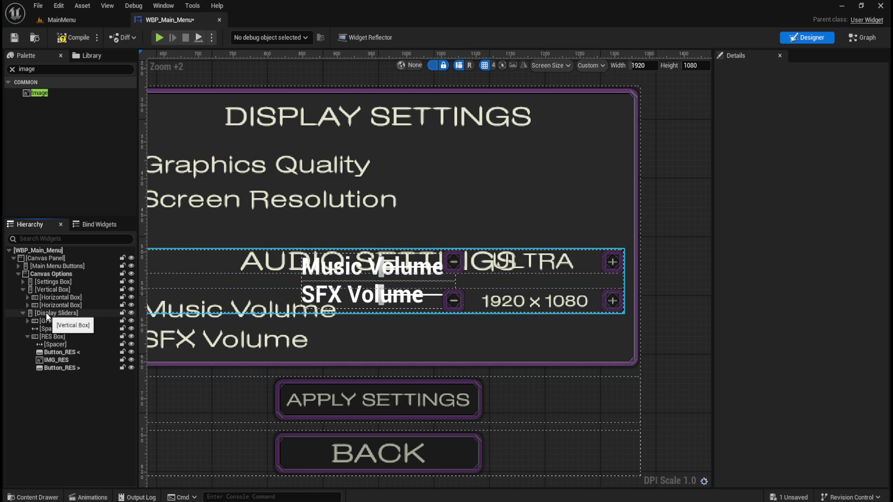
Step: Collapse RES Box and the Display Sliders contents, select Display Sliders, and zoom the canvas
click(46, 314)
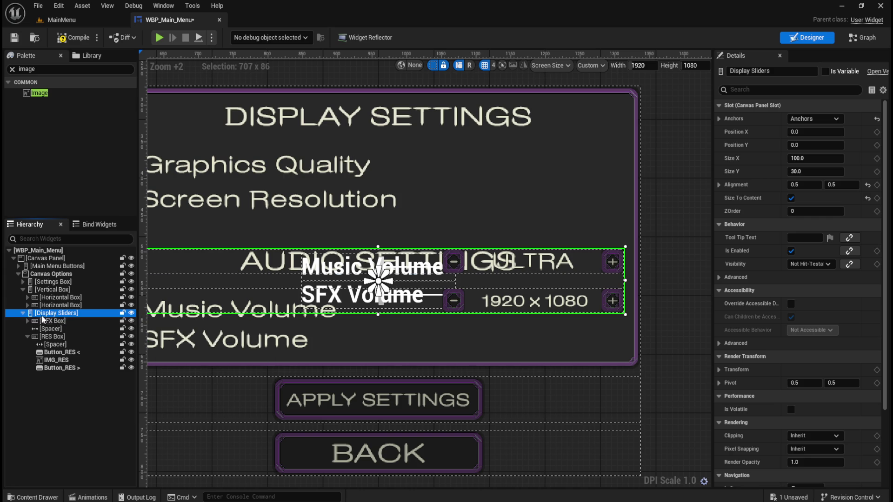
click(27, 336)
click(47, 337)
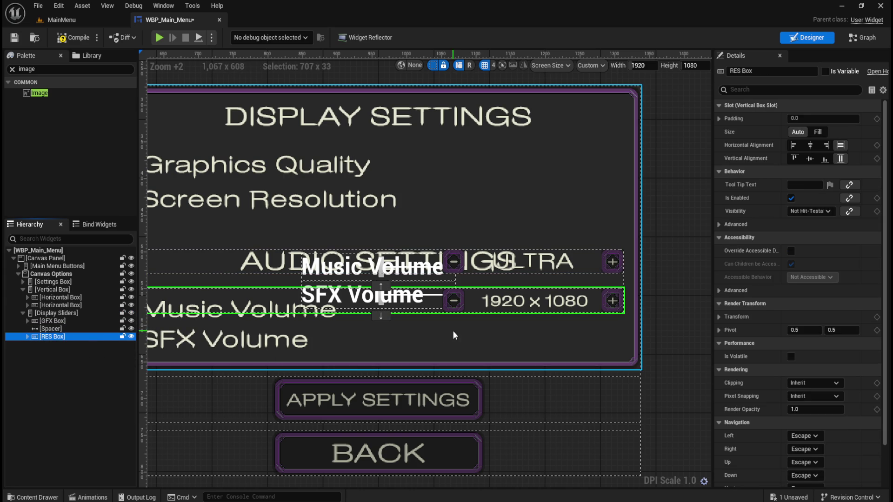
scroll(460, 320, down, 2)
scroll(467, 304, up, 2)
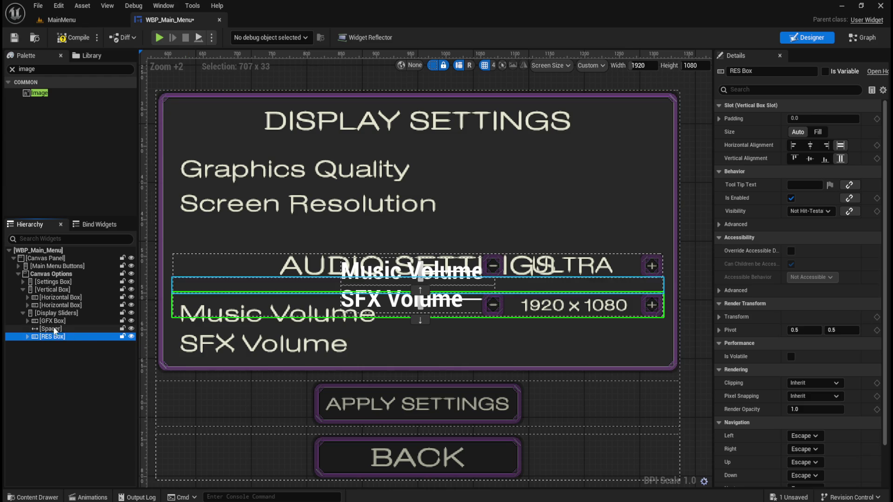
click(23, 313)
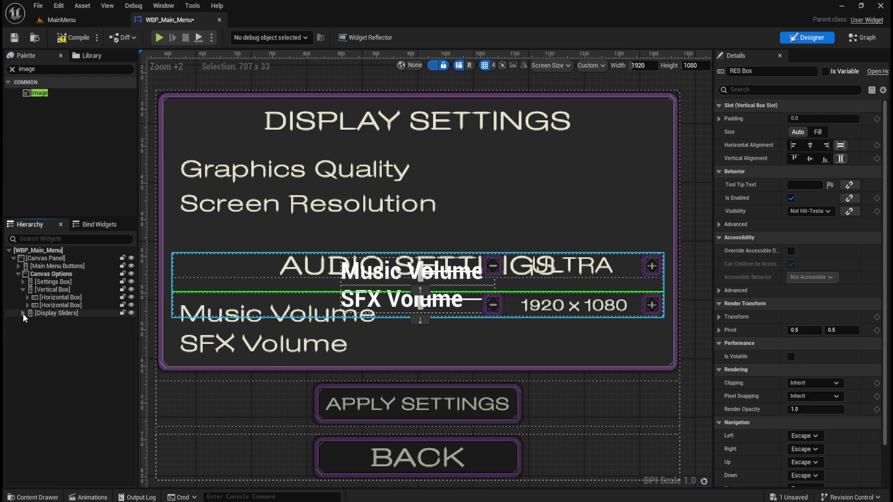
click(54, 314)
scroll(424, 357, down, 3)
scroll(421, 344, up, 3)
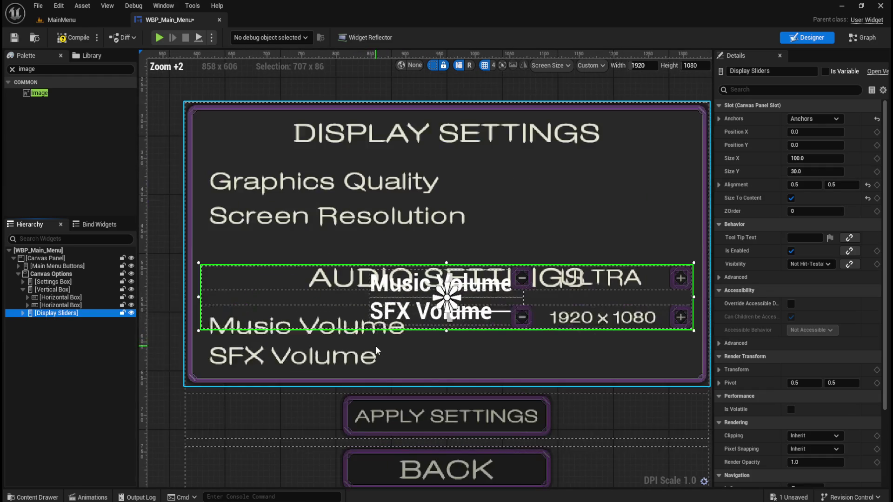
scroll(405, 328, down, 2)
scroll(403, 325, up, 2)
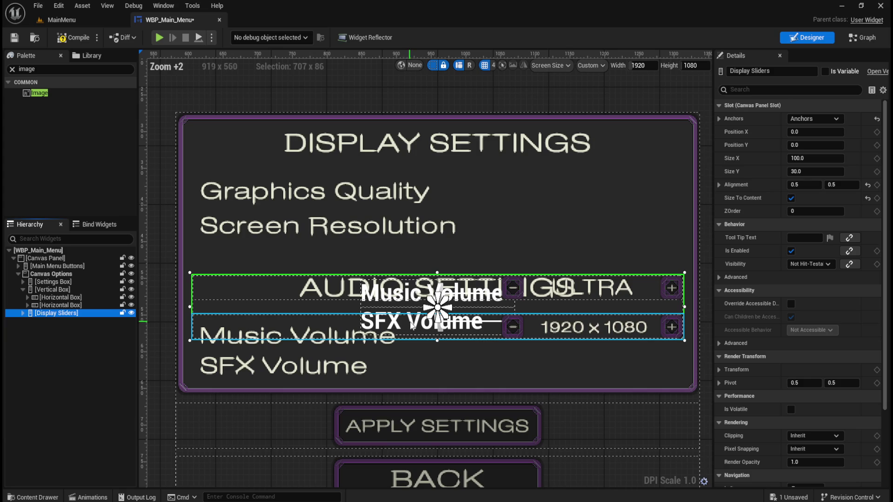
scroll(407, 344, down, 1)
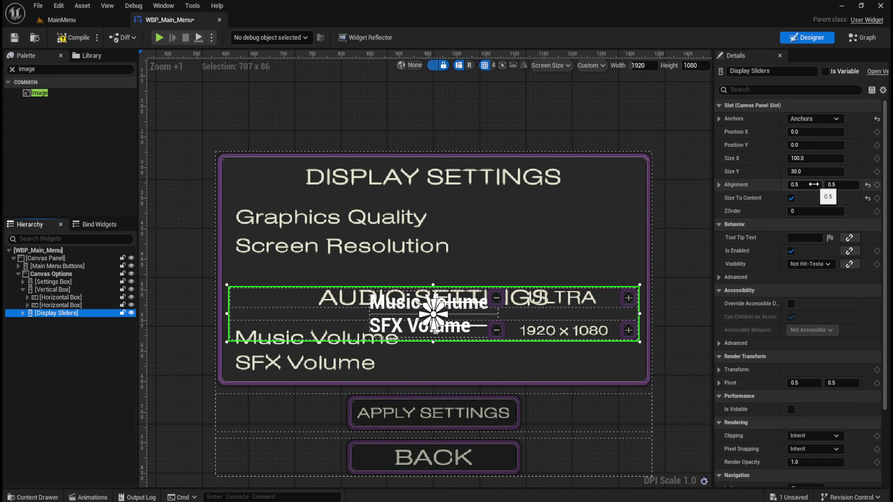
Step: Try Display Sliders Alignment Y values 1.0, 2.0, 2.1, 2.05, 2.02, ending at 2.04
click(842, 185)
text(1)
key(Return)
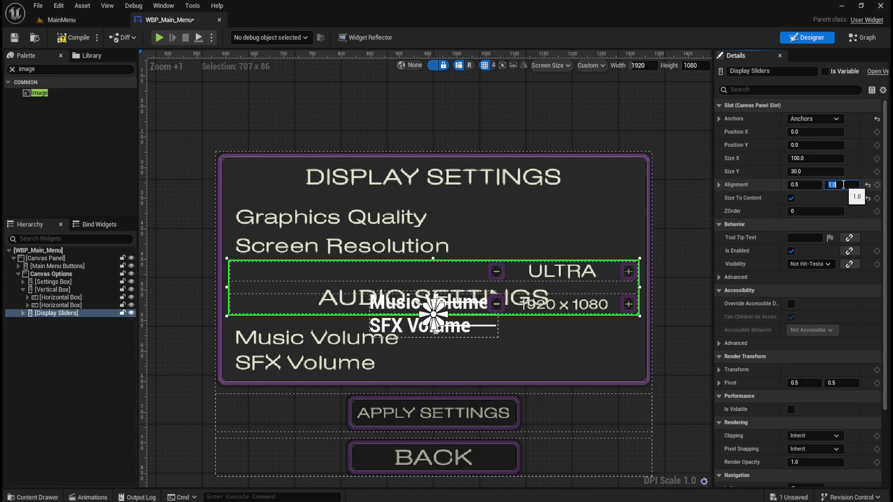
key(Return)
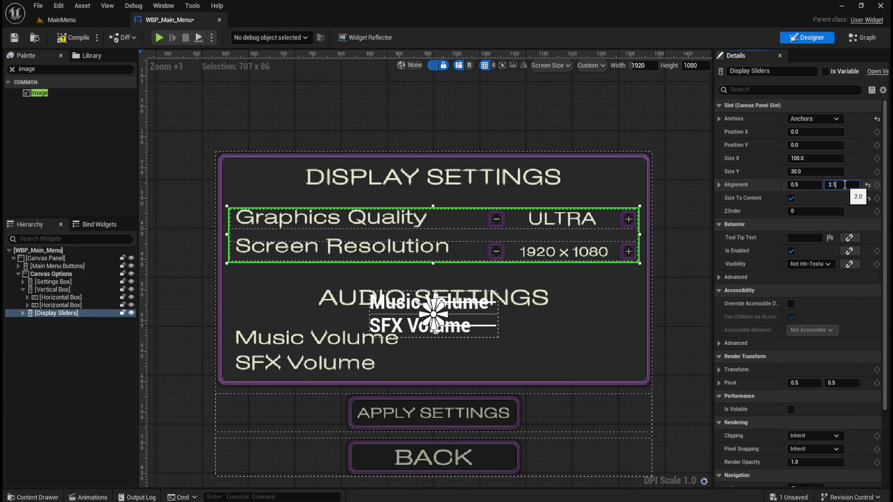
key(Return)
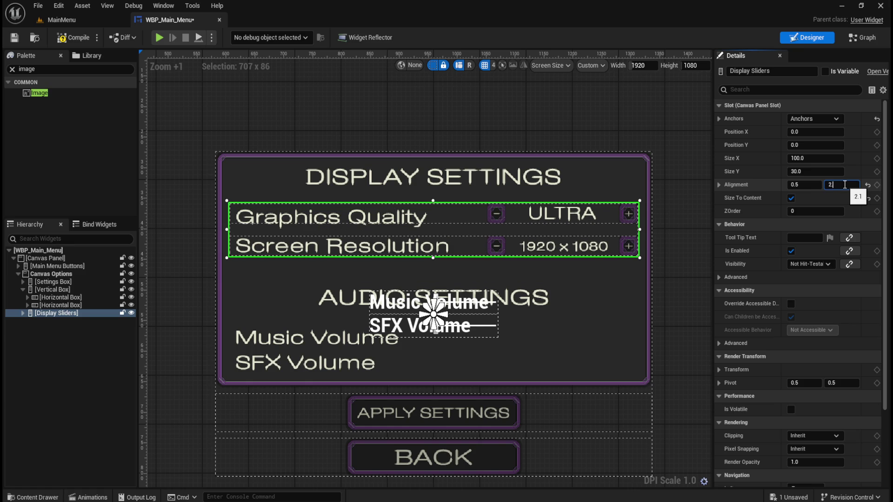
text(.08)
key(Return)
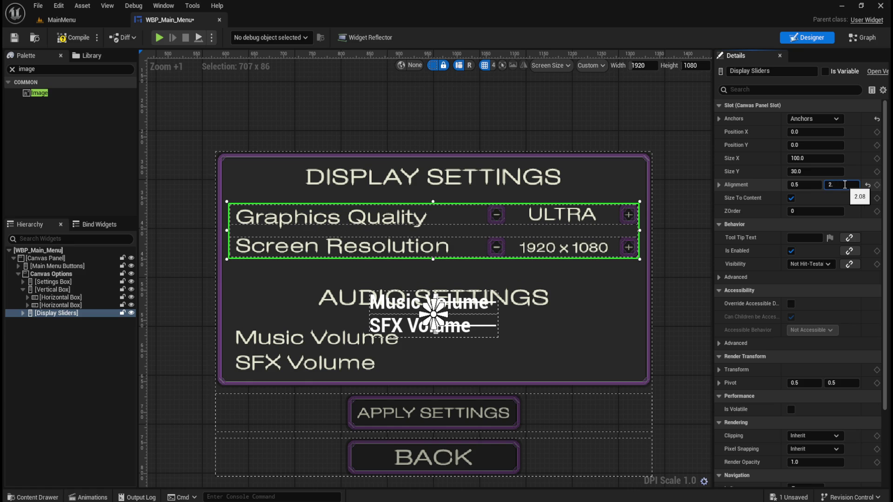
text(05)
key(Return)
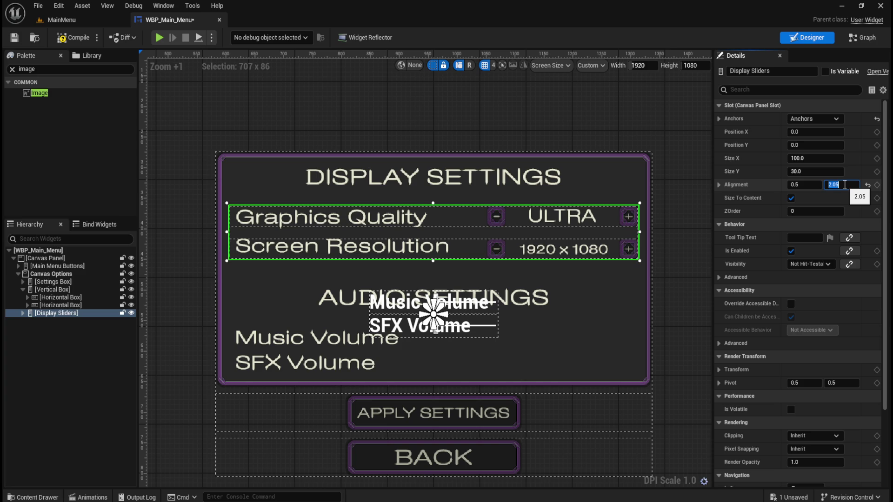
text(2)
key(Return)
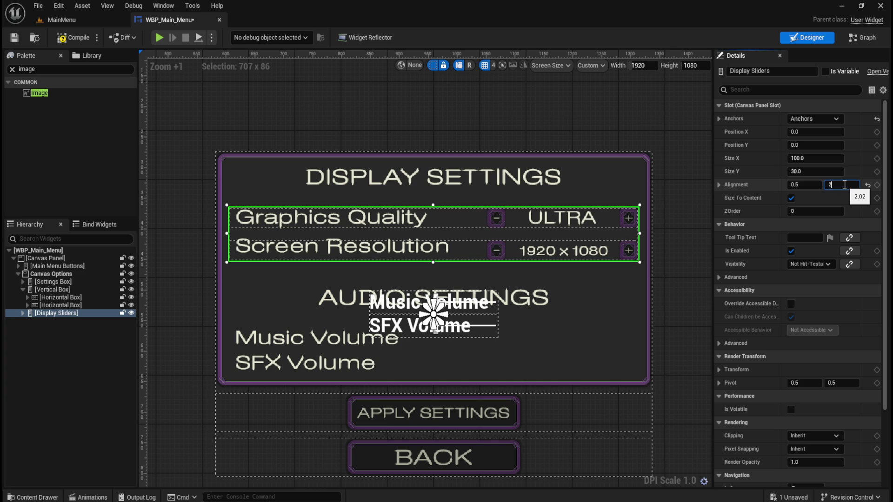
text(3)
key(Return)
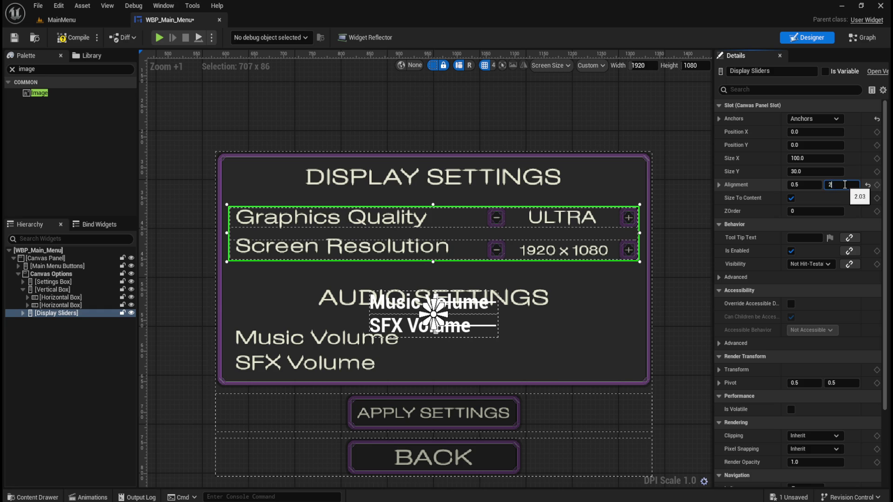
key(Return)
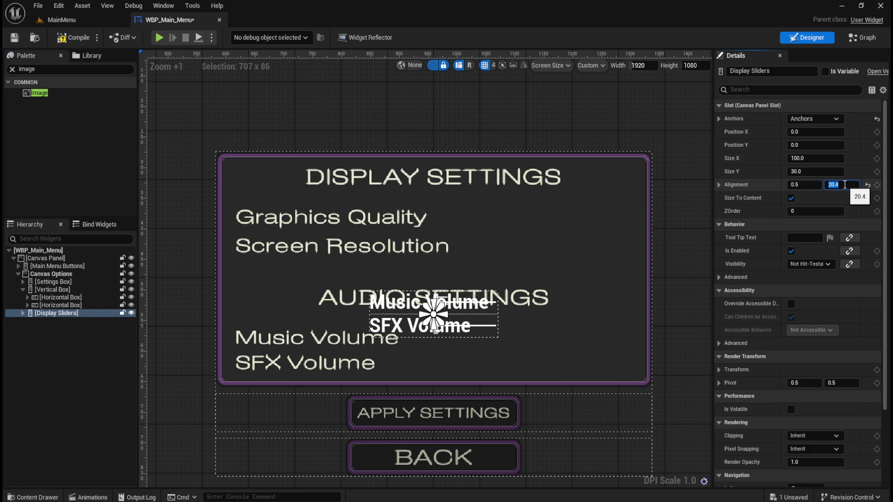
key(Return)
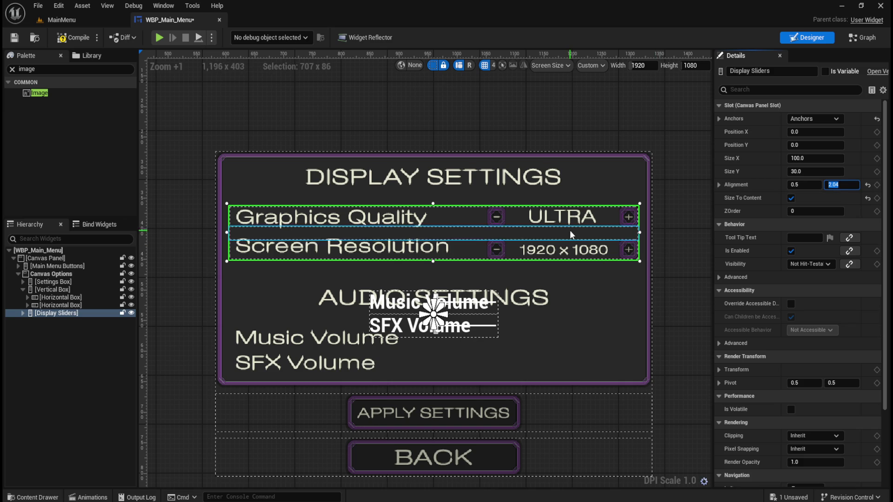
Step: Fine-tune Alignment Y between 2.05 and 2.04, settling on 2.03
scroll(568, 229, up, 2)
scroll(614, 252, down, 2)
scroll(615, 252, up, 2)
text(2.05)
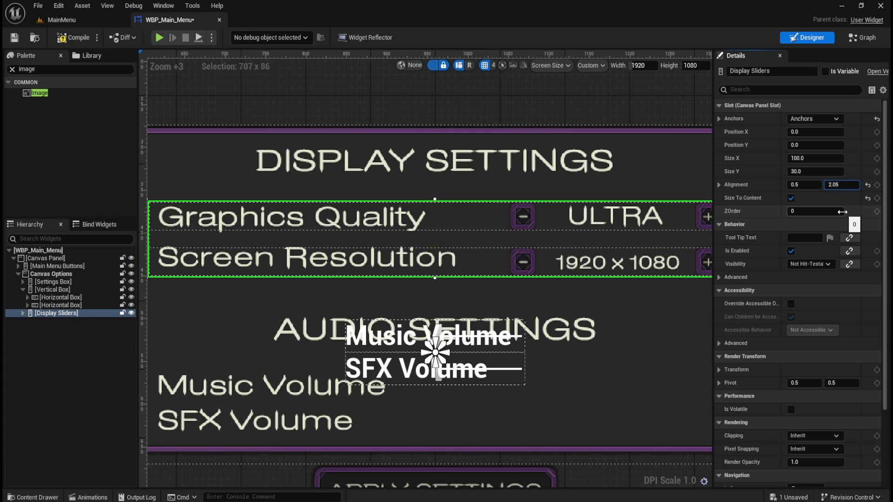
key(Return)
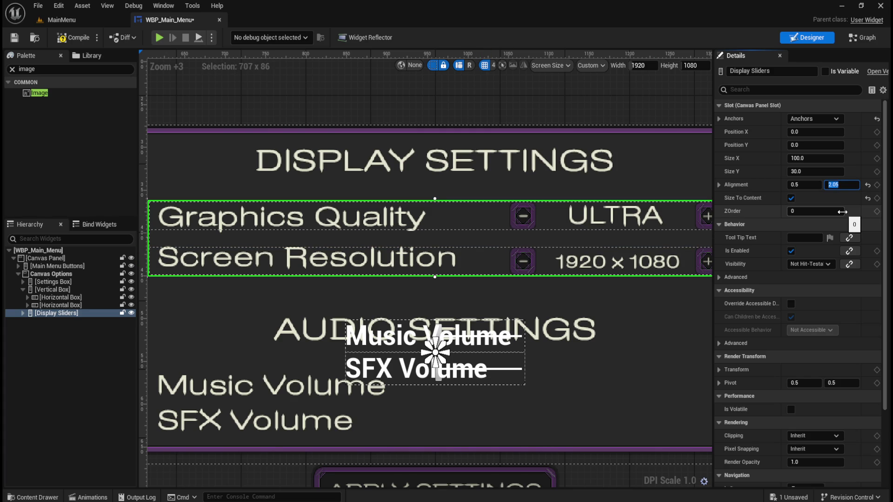
text(2.04)
key(Return)
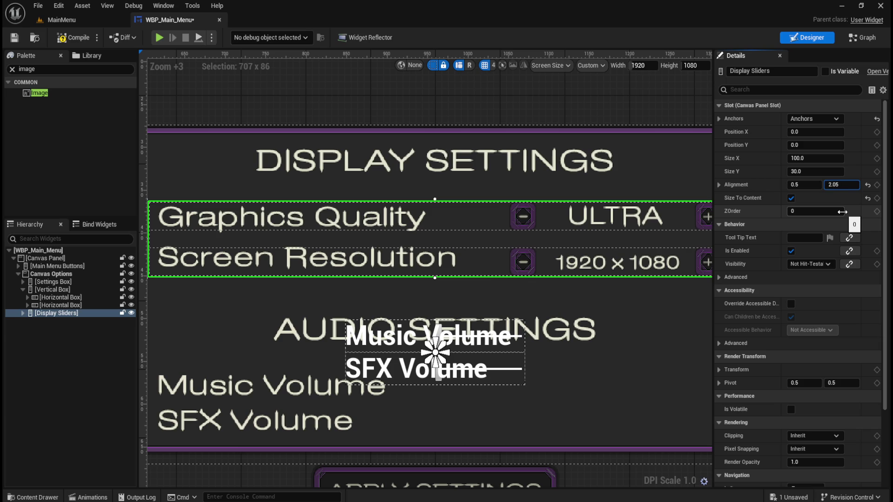
key(Return)
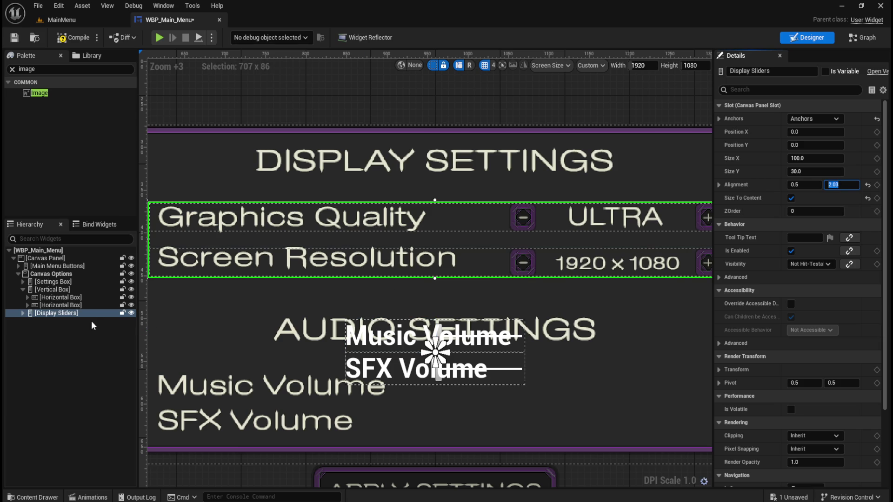
Step: Expand Display Sliders and try Spacer heights of 19, 5 and 18
click(22, 313)
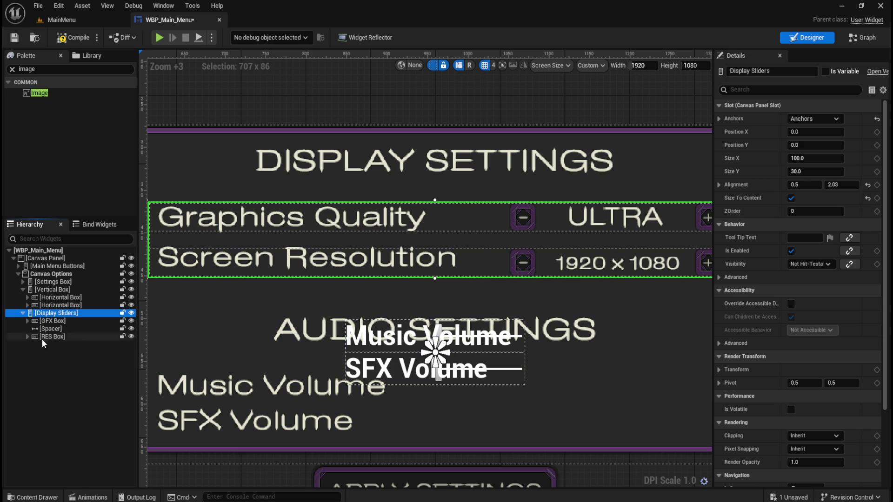
click(58, 330)
click(841, 185)
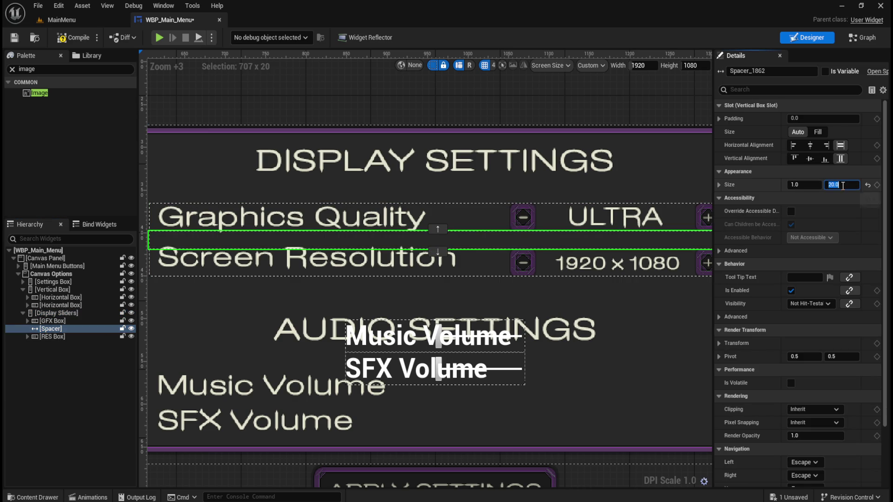
text(19)
key(Return)
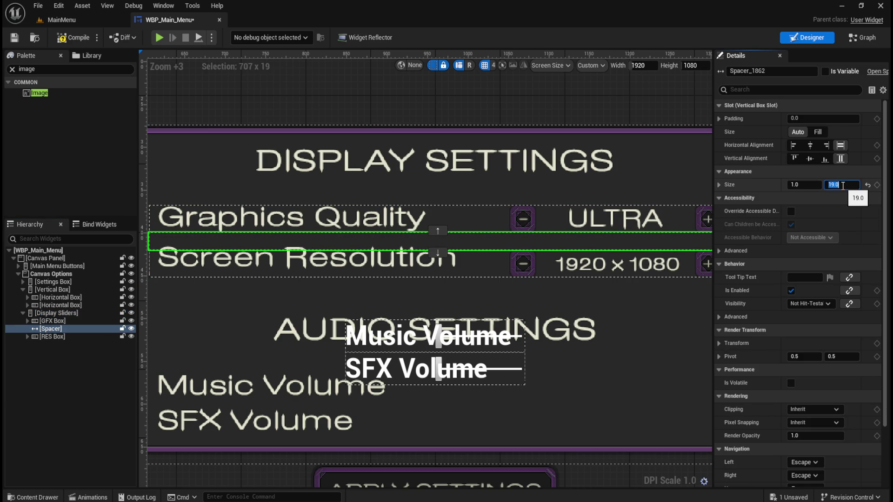
text(5)
key(Return)
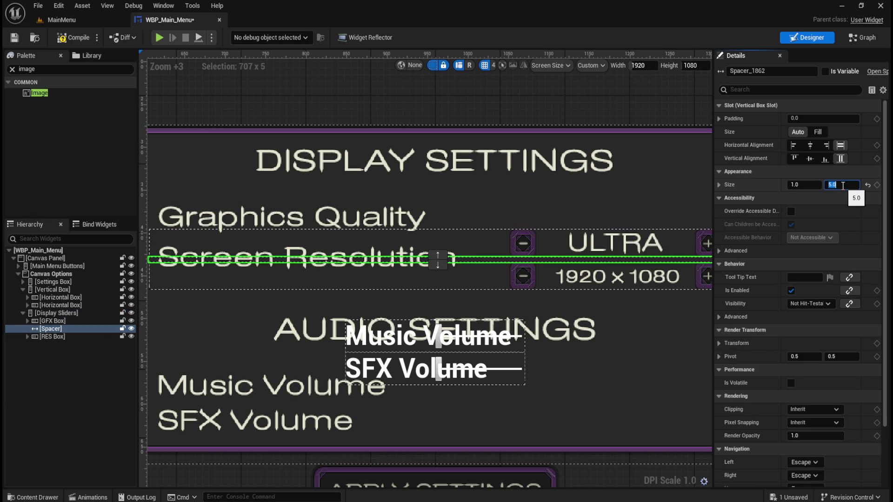
text(8)
key(Return)
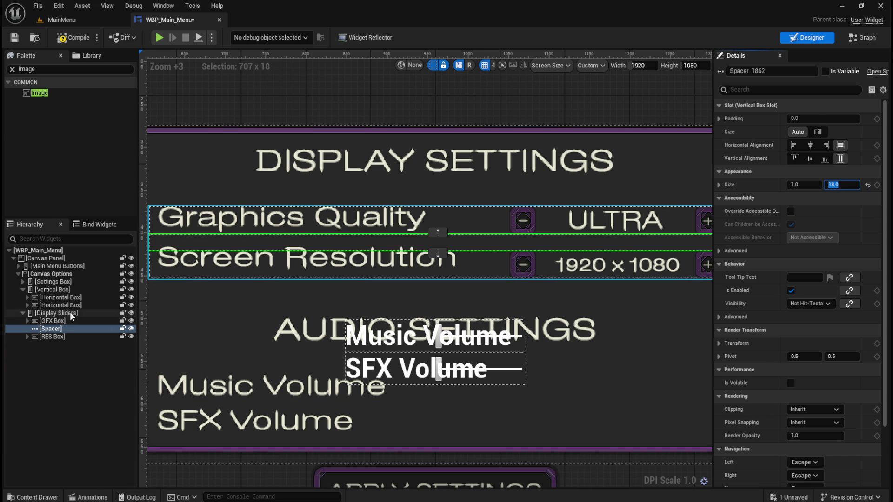
Step: Try Display Sliders alignment 2.05 and 2.1, then reduce the Spacer height to 16
click(56, 313)
click(835, 182)
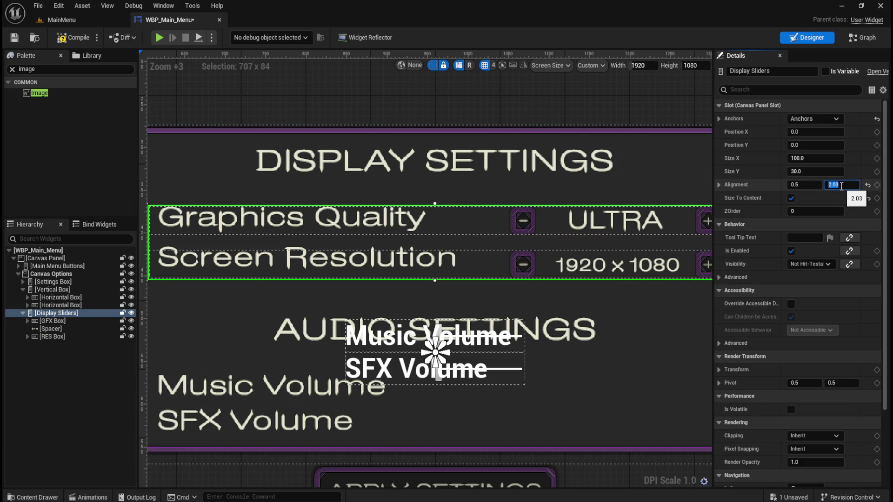
text(2.05)
key(Return)
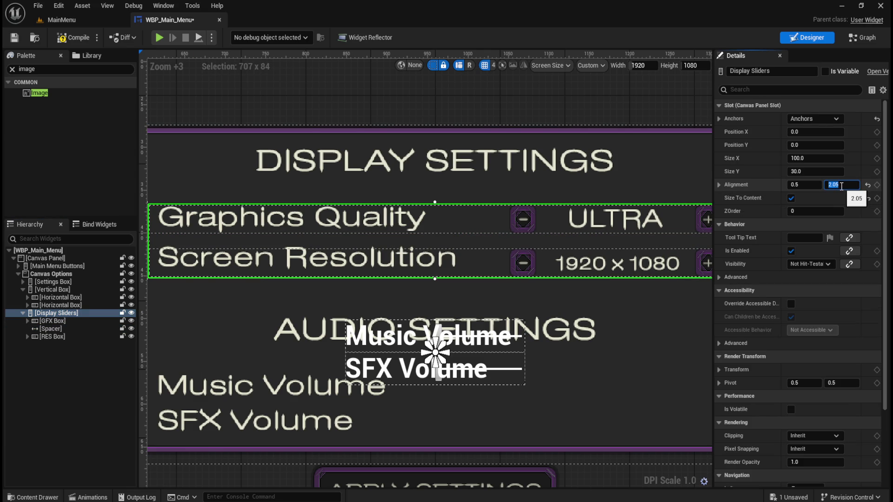
text(2.1)
key(Return)
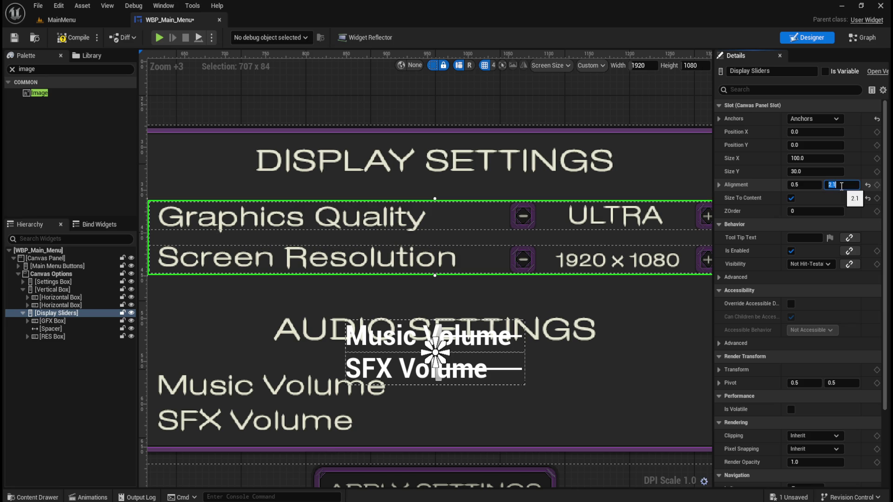
click(419, 238)
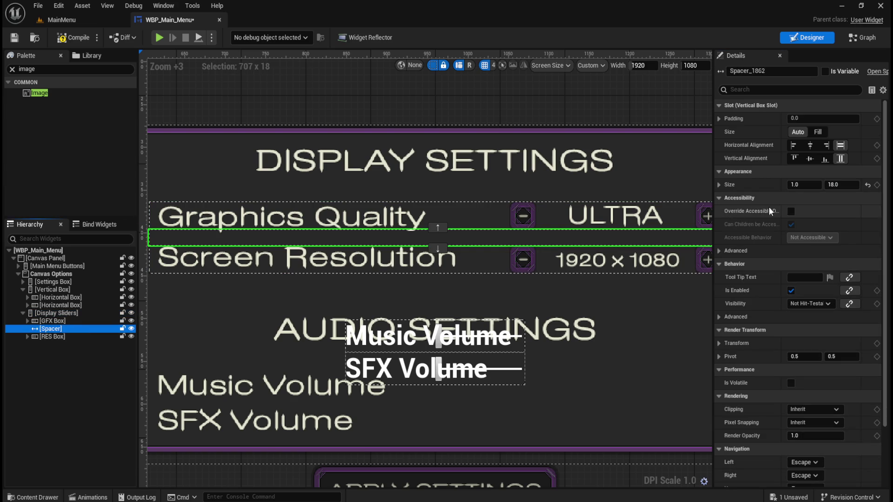
drag(839, 186, 835, 185)
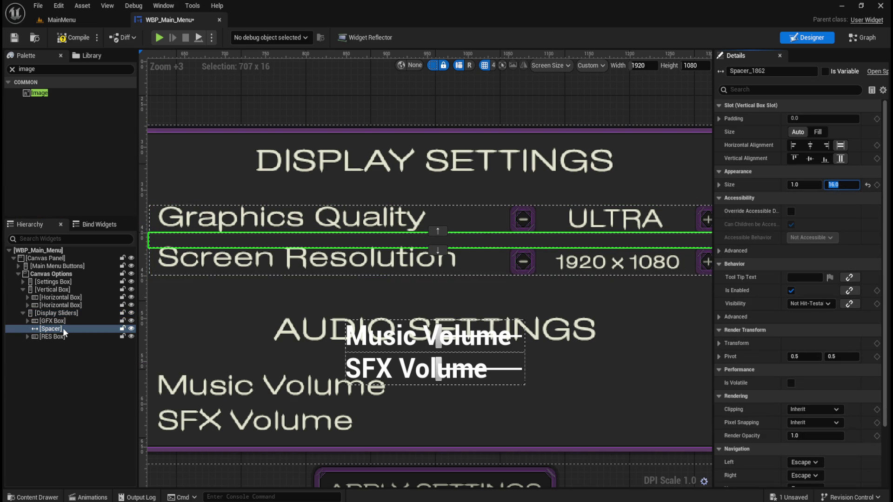
Step: Set the Display Sliders vertical alignment to 2.14
click(70, 313)
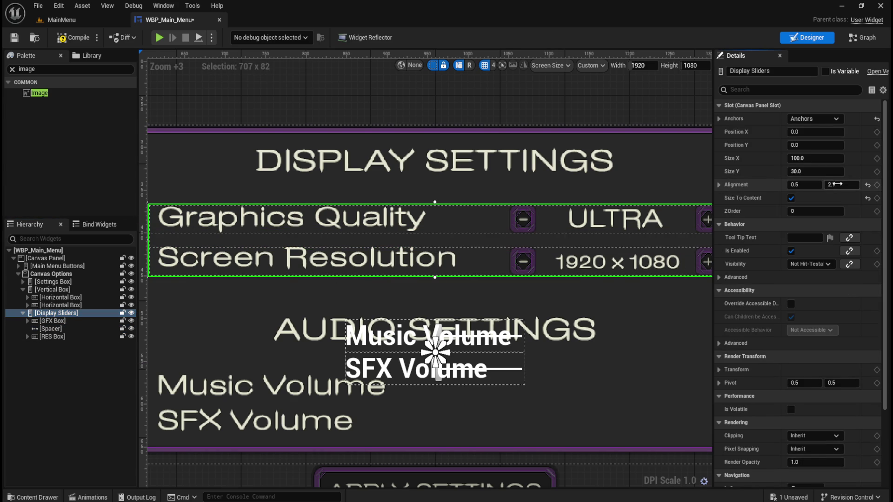
drag(840, 185, 839, 184)
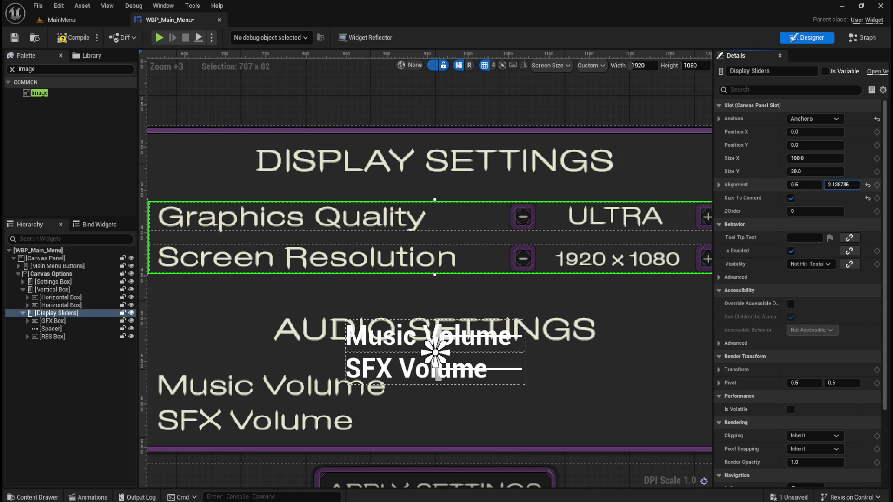
drag(839, 185, 838, 184)
click(848, 186)
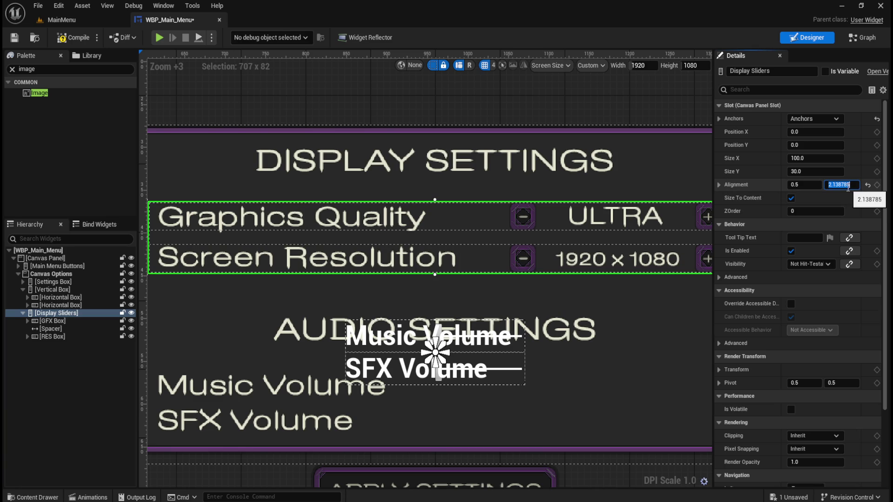
text(1.14)
key(Return)
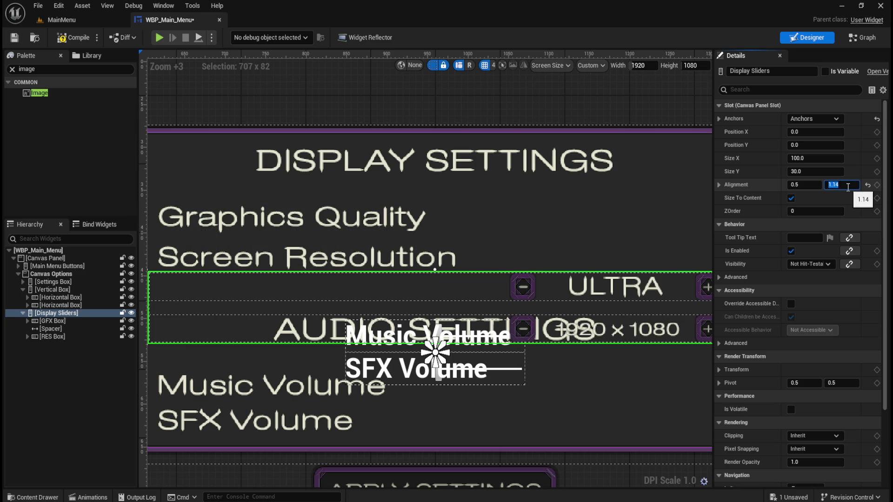
text(2.14)
key(Return)
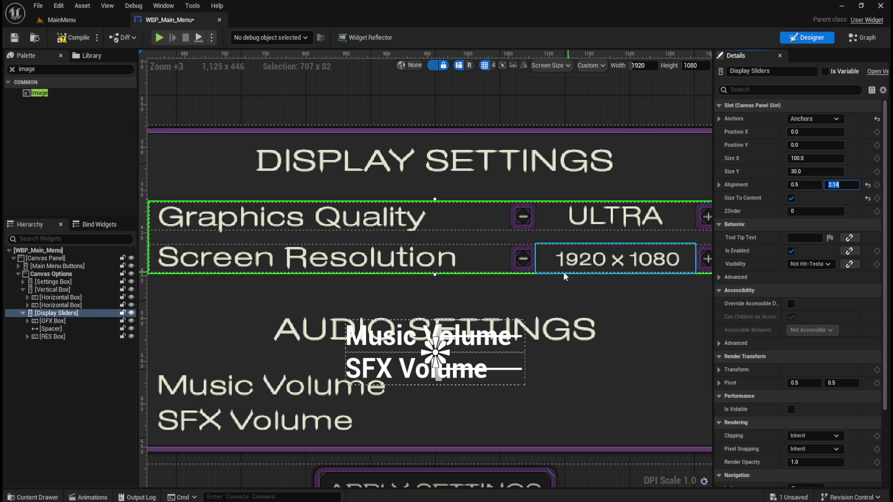
Step: Deselect, check the aligned Display rows, then compile and save the widget
scroll(511, 277, down, 3)
click(243, 369)
scroll(483, 289, up, 2)
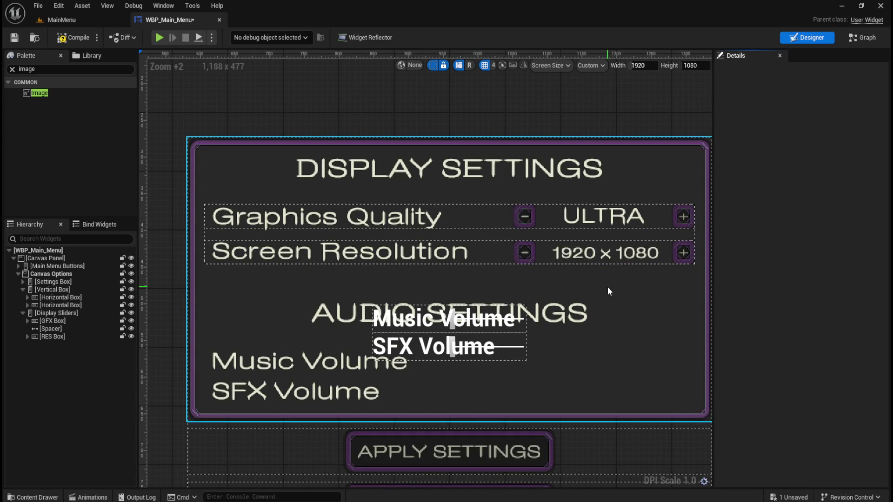
scroll(458, 332, down, 3)
scroll(457, 332, up, 2)
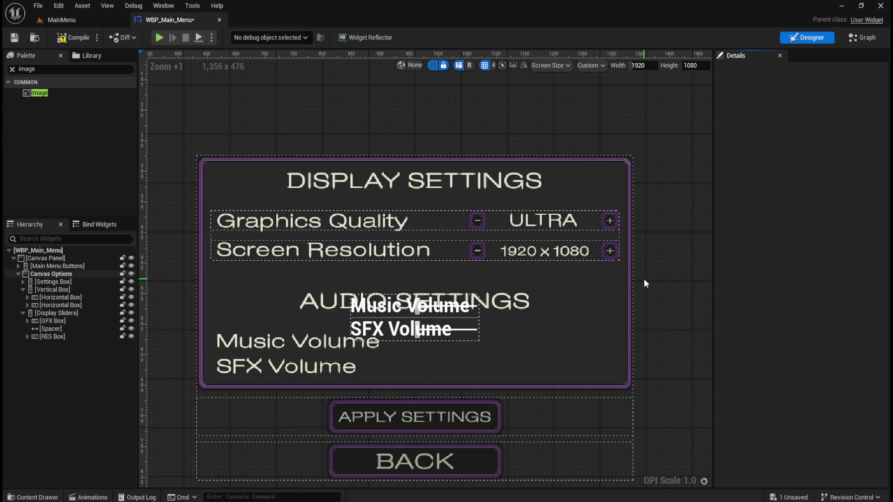
scroll(643, 278, down, 1)
scroll(568, 300, up, 1)
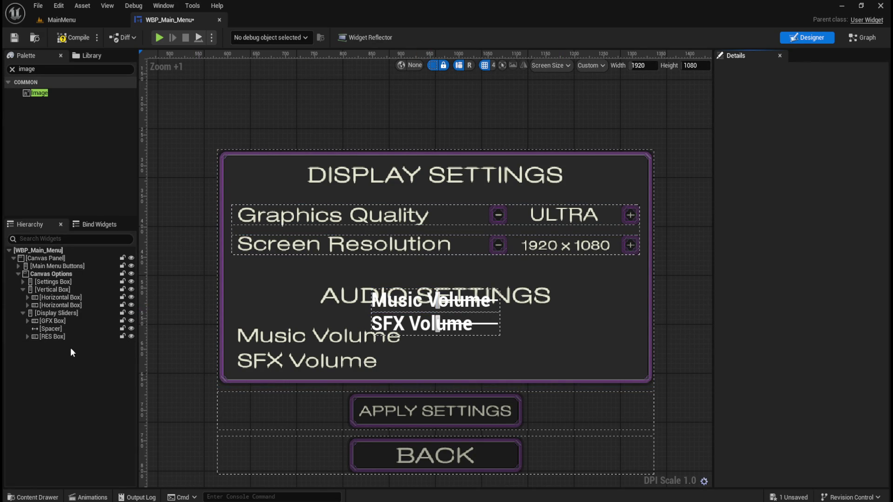
click(60, 40)
click(14, 37)
Step: Collapse the Display Sliders group in the Hierarchy
scroll(568, 216, down, 4)
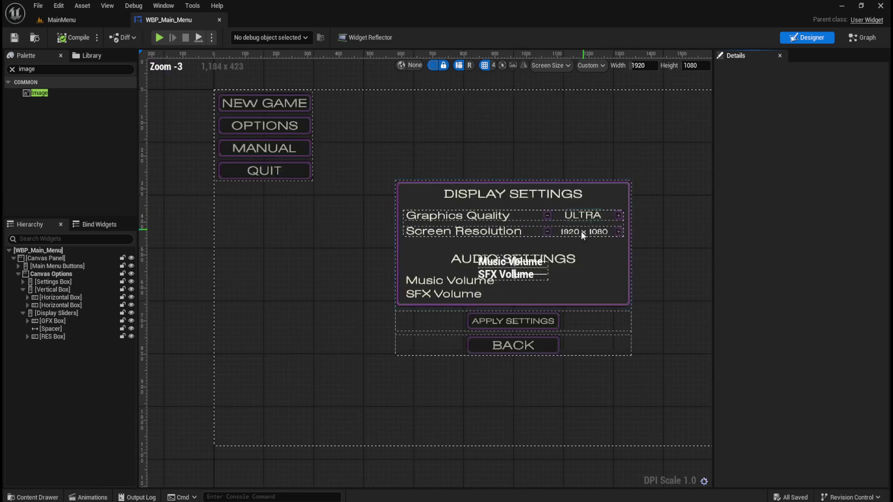
scroll(581, 231, up, 5)
scroll(562, 258, down, 1)
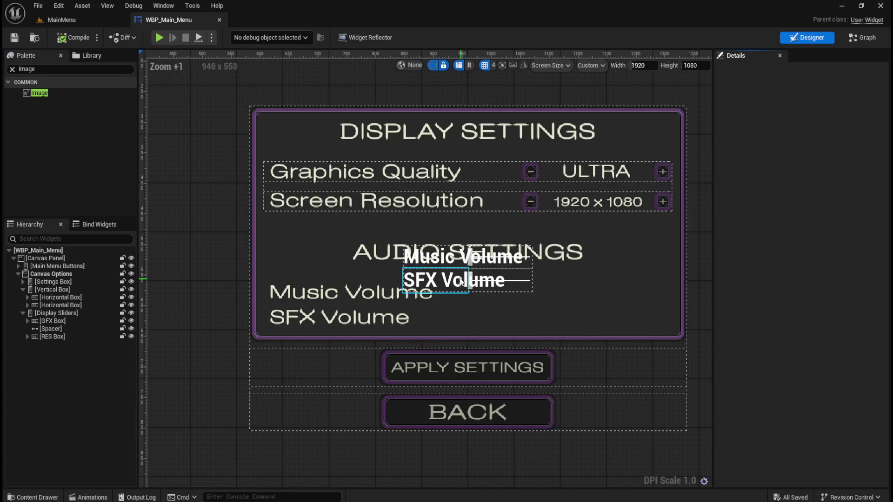
click(23, 313)
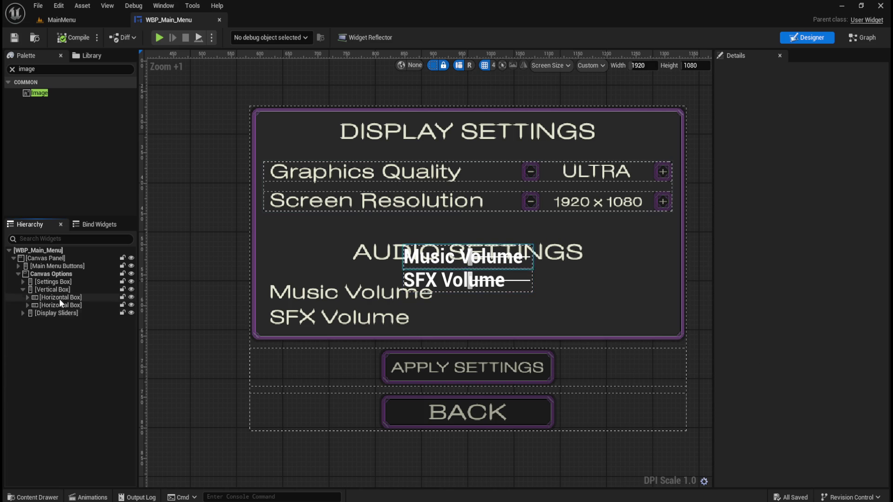
Step: Add a Vertical Box under Canvas Options named Audio Sliders
click(60, 70)
text(vertical box)
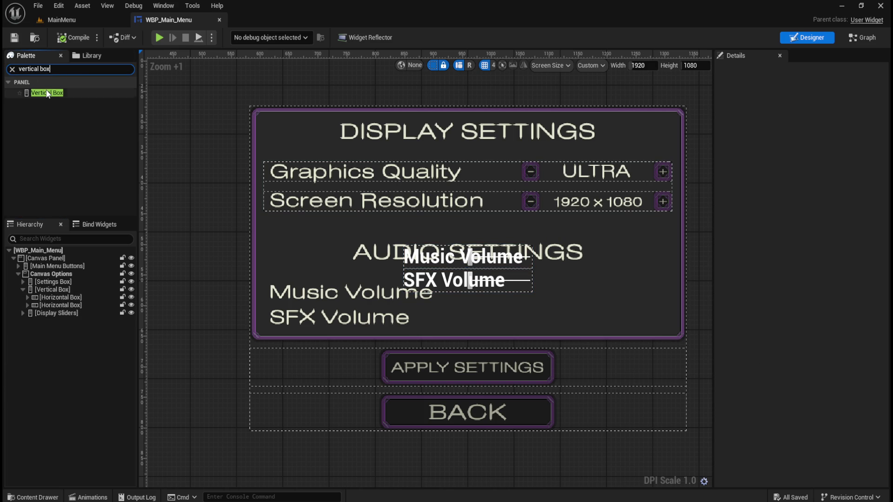
mouse_move(46, 92)
mouse_down()
mouse_move(82, 178)
mouse_move(52, 322)
mouse_up()
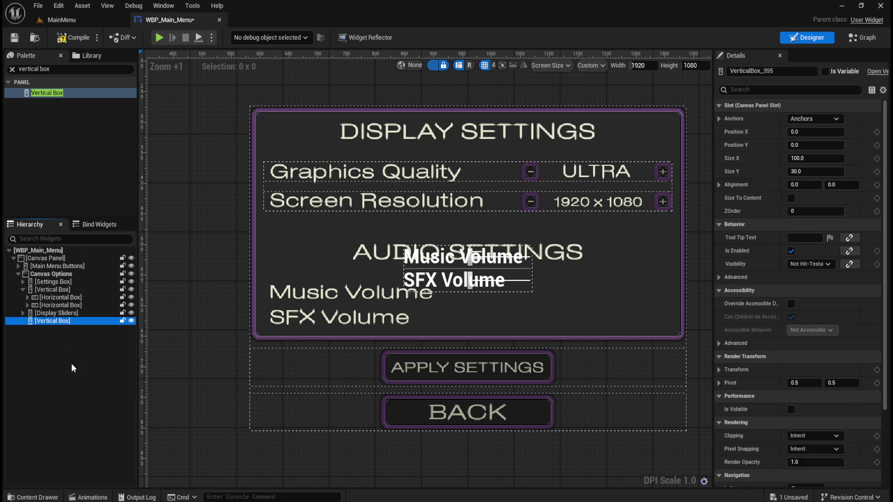
key(F2)
key(BackSpace)
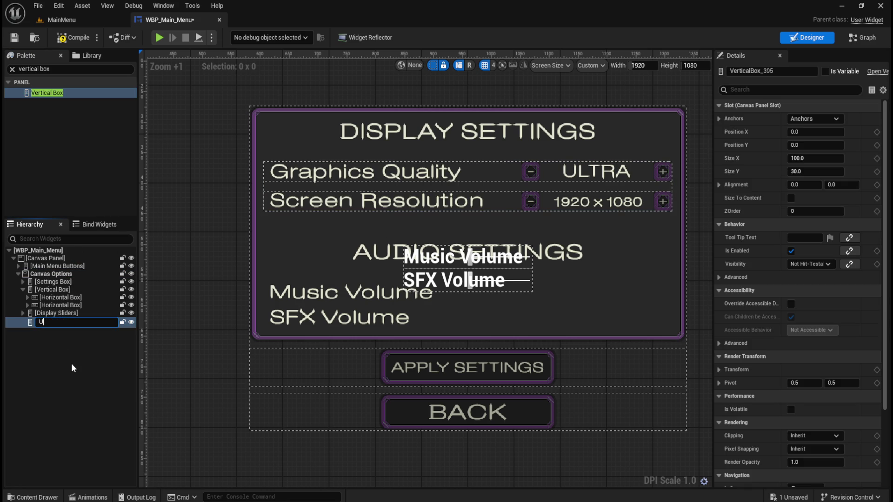
text(Audio Sliders)
key(Return)
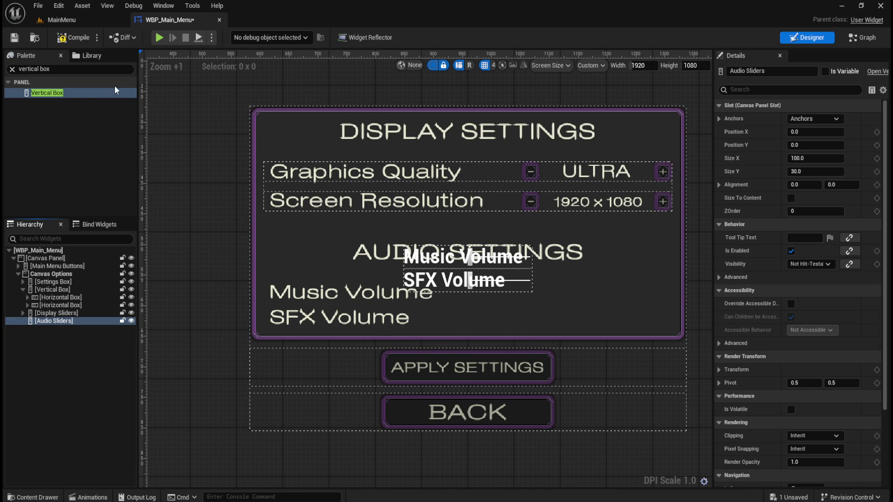
Step: Add a Horizontal Box inside Audio Sliders named Music Box
click(82, 71)
text(horizon)
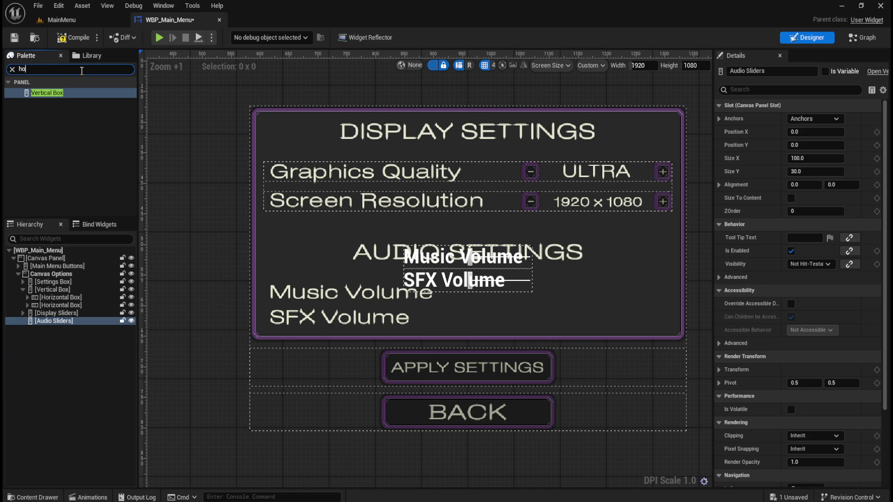
mouse_move(52, 96)
mouse_down()
mouse_move(72, 325)
mouse_move(66, 321)
mouse_up()
click(67, 330)
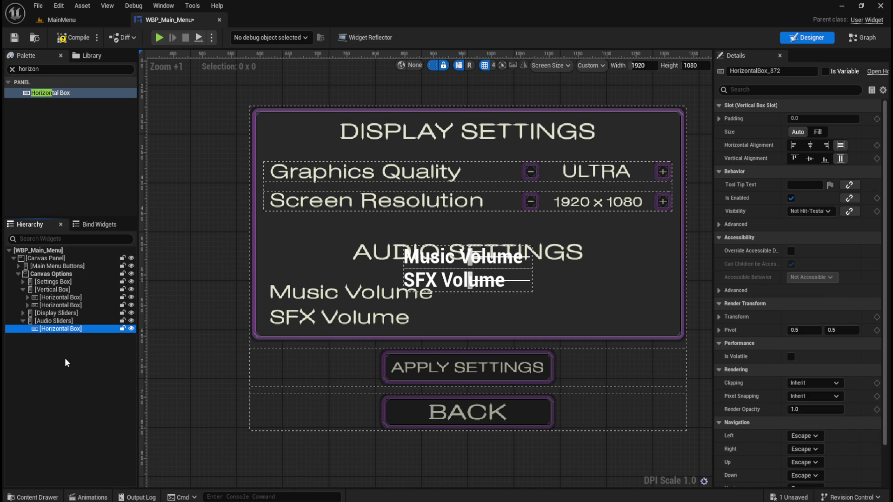
key(F2)
text(Music)
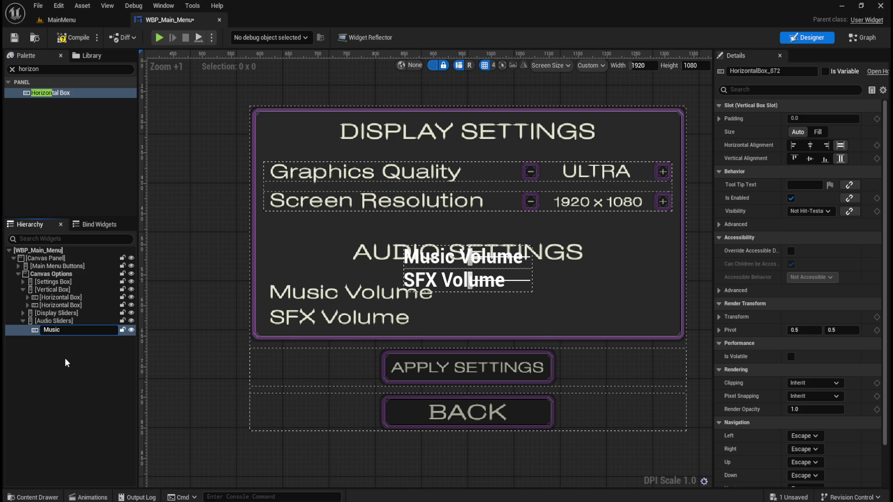
text( Box)
key(Return)
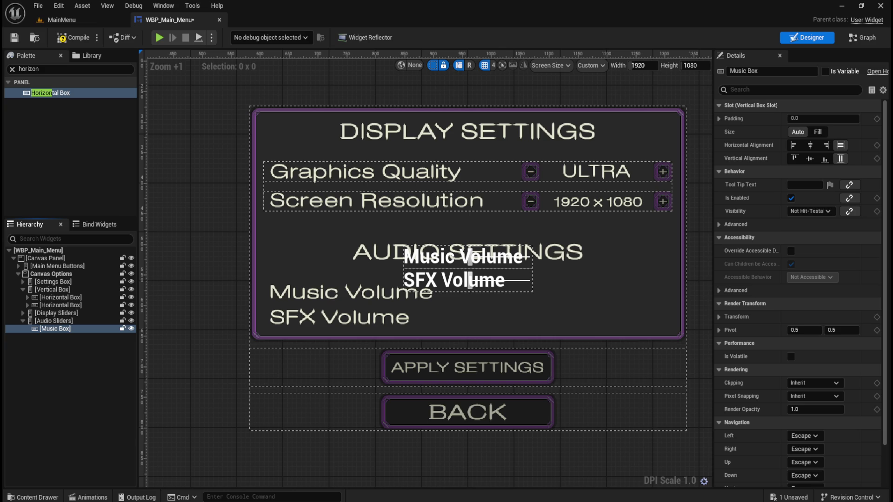
double_click(53, 69)
Step: Add a Spacer inside Audio Sliders with a Size Y of 20
text(spacer)
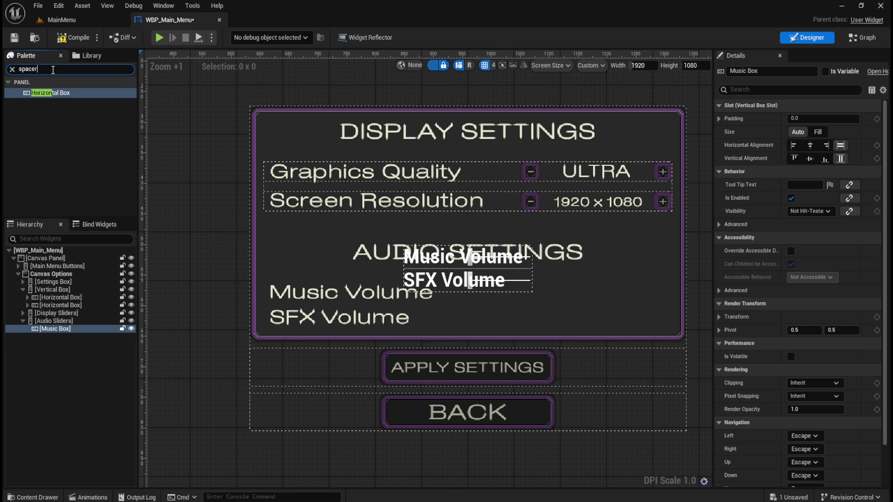
drag(39, 92, 49, 326)
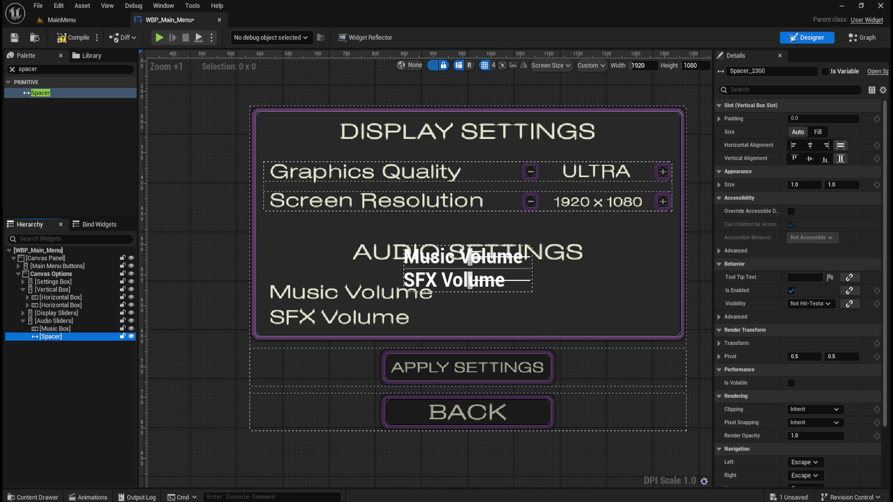
click(841, 185)
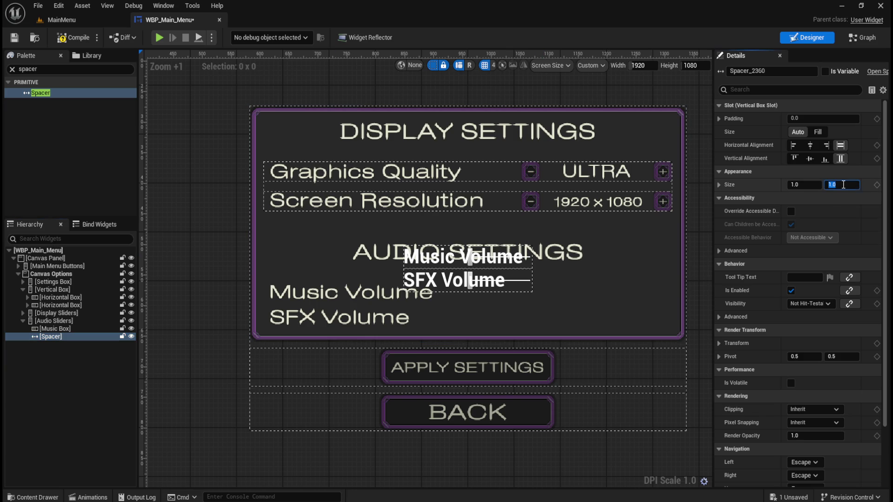
text(20)
key(Return)
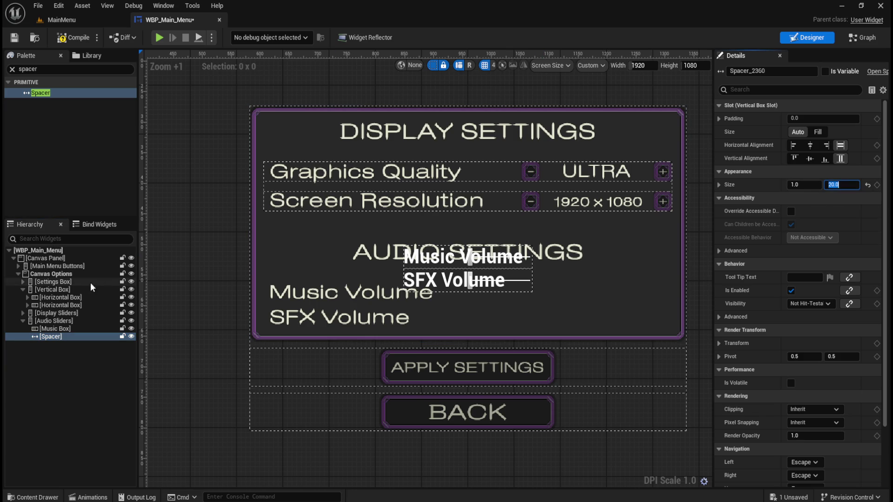
Step: Centre-anchor Audio Sliders at position 0,0 with 0.5/0.5 alignment, size to content, and save
click(54, 321)
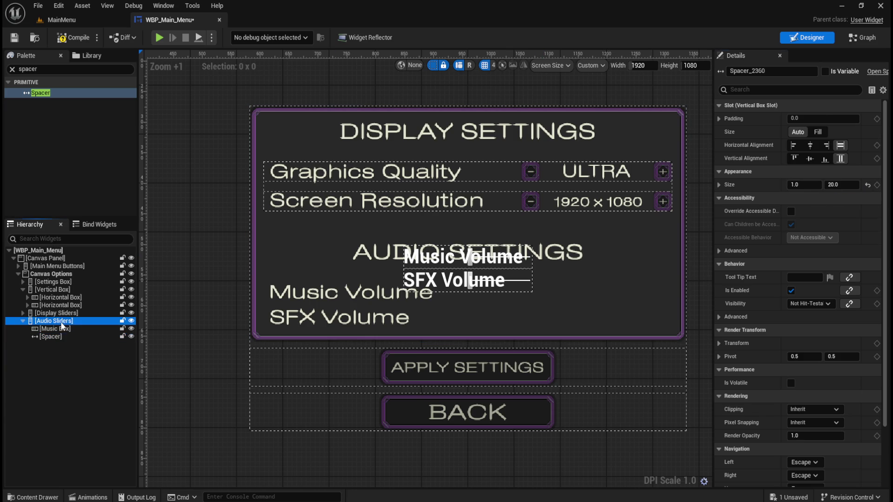
click(812, 119)
click(809, 177)
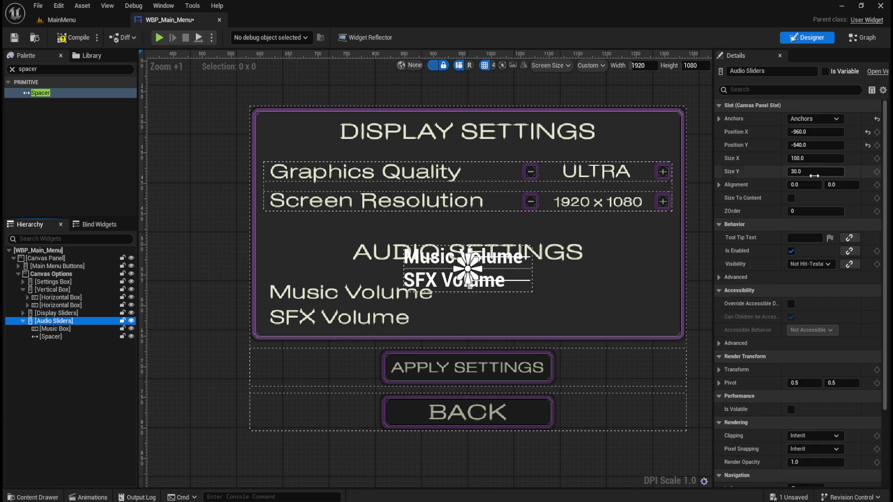
click(867, 132)
click(867, 145)
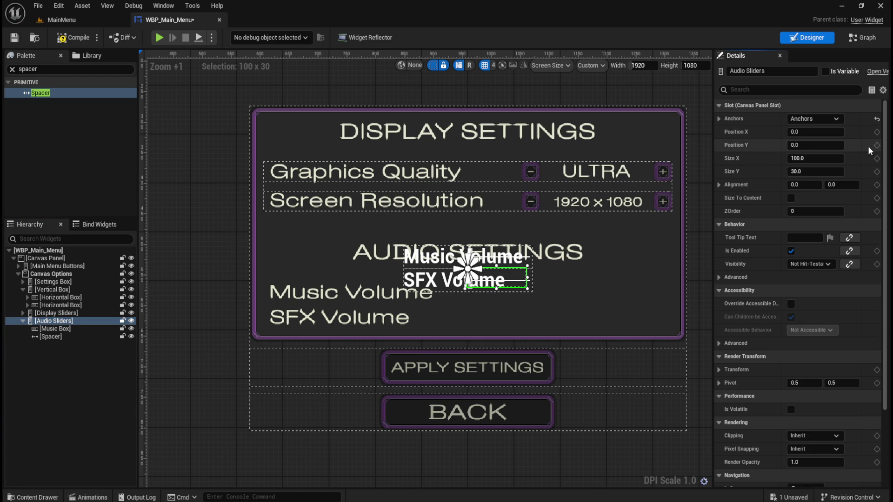
click(812, 184)
text(0.5)
key(Tab)
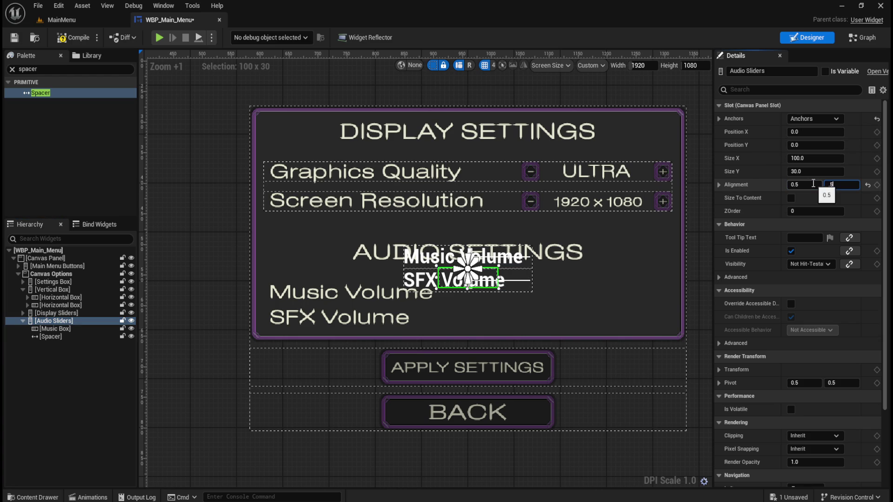
text(0.5)
key(Return)
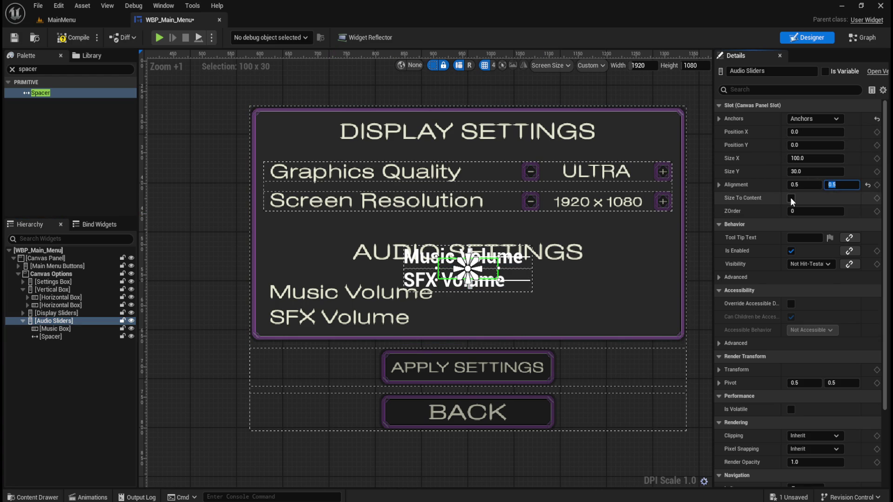
click(791, 198)
click(70, 38)
click(15, 39)
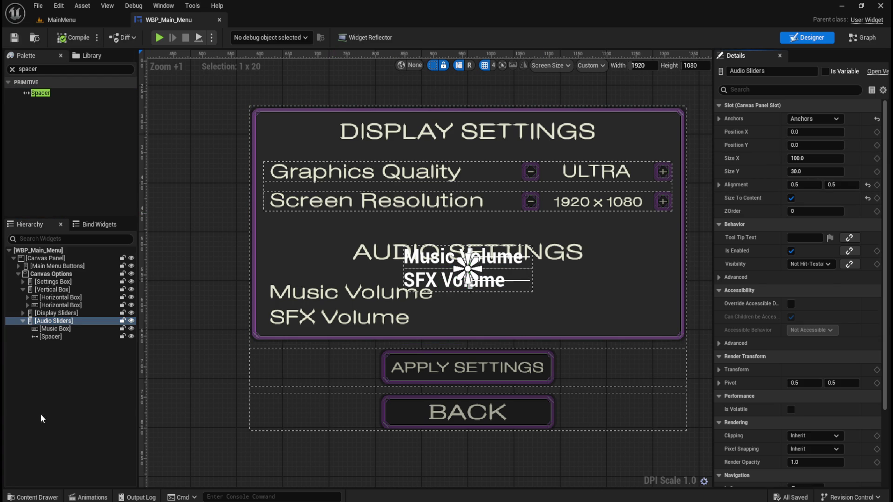
Step: Drag a Horizontal Box from the Palette into Audio Sliders below the spacer
click(50, 337)
click(68, 69)
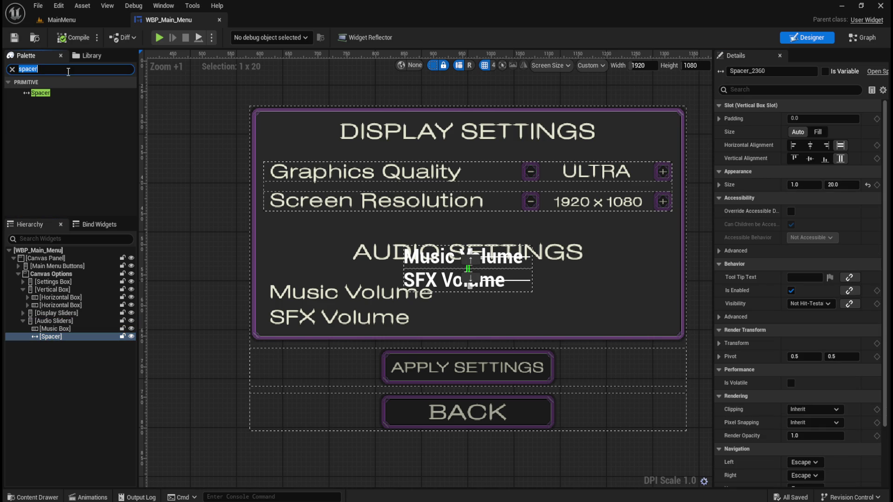
text(horizon)
mouse_move(64, 96)
mouse_down()
mouse_move(87, 293)
mouse_move(69, 331)
mouse_move(66, 324)
mouse_up()
Step: Rename the new horizontal box under Audio Sliders to 'SFX Box'
click(57, 344)
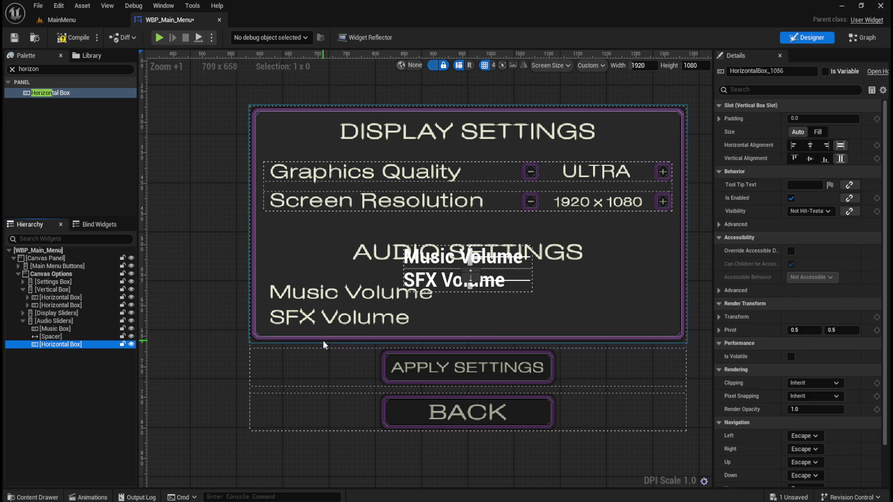
key(F2)
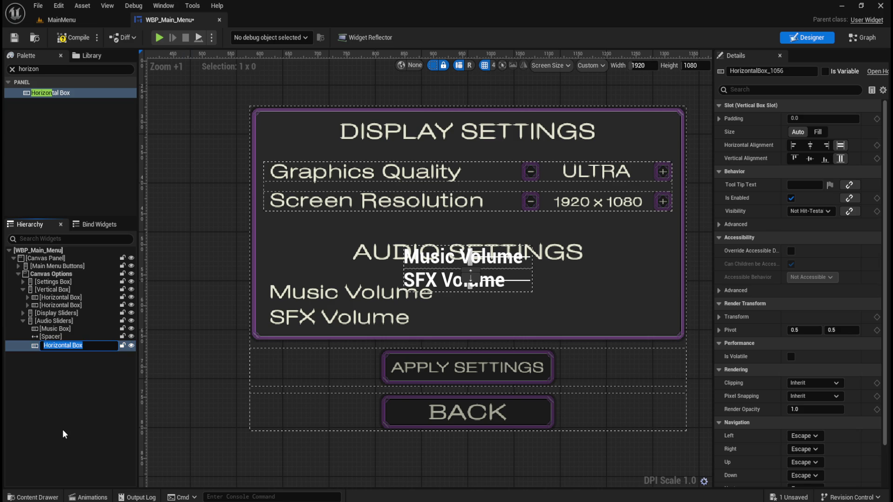
text(SRFX)
key(BackSpace)
key(BackSpace)
key(BackSpace)
text(FX B)
text(ox)
key(Return)
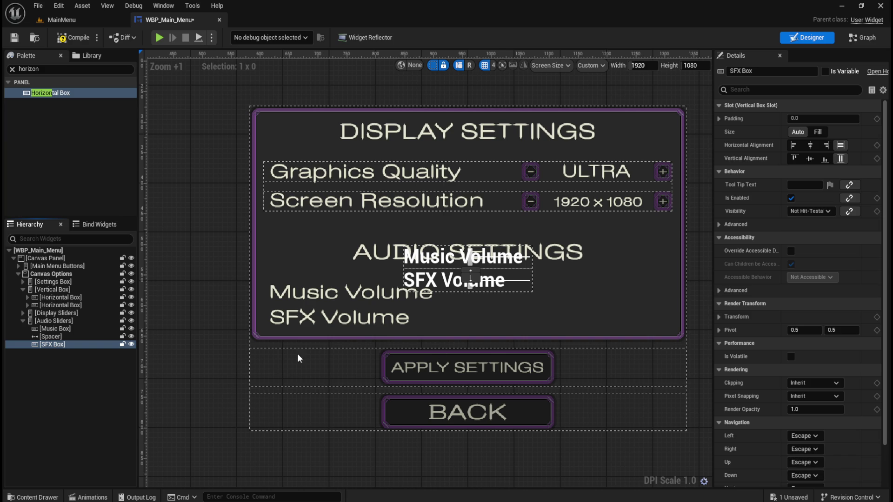
click(56, 328)
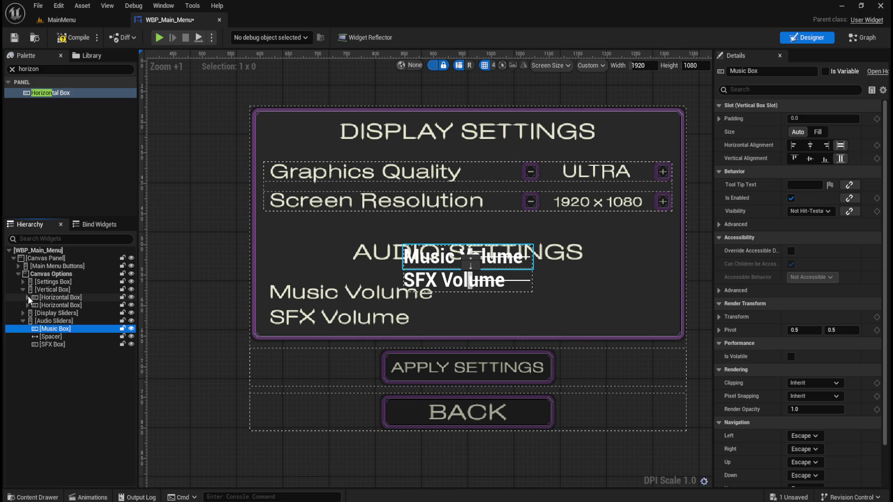
Step: Move the music slider into Music Box and delete the old Music Volume text
click(28, 297)
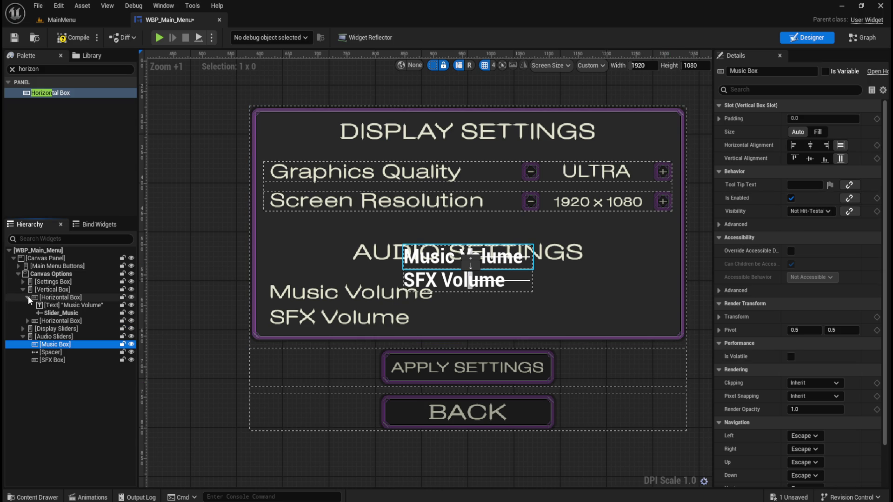
click(55, 315)
drag(54, 316, 59, 345)
click(72, 306)
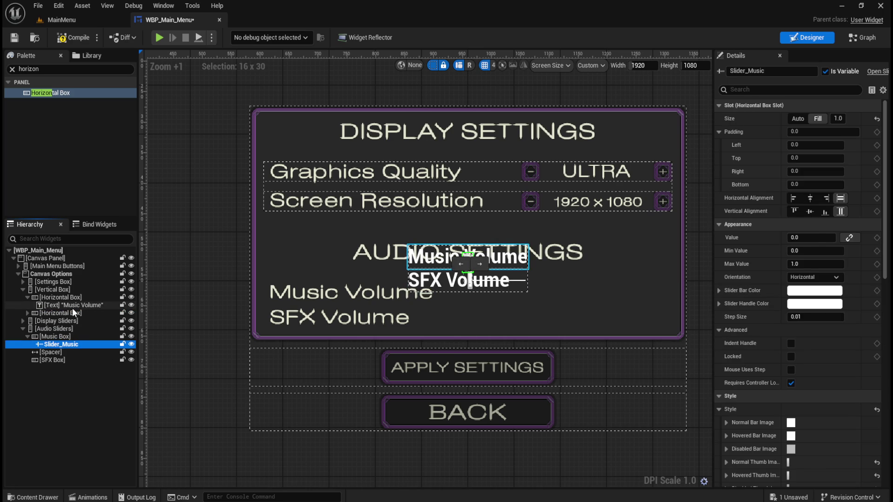
key(Delete)
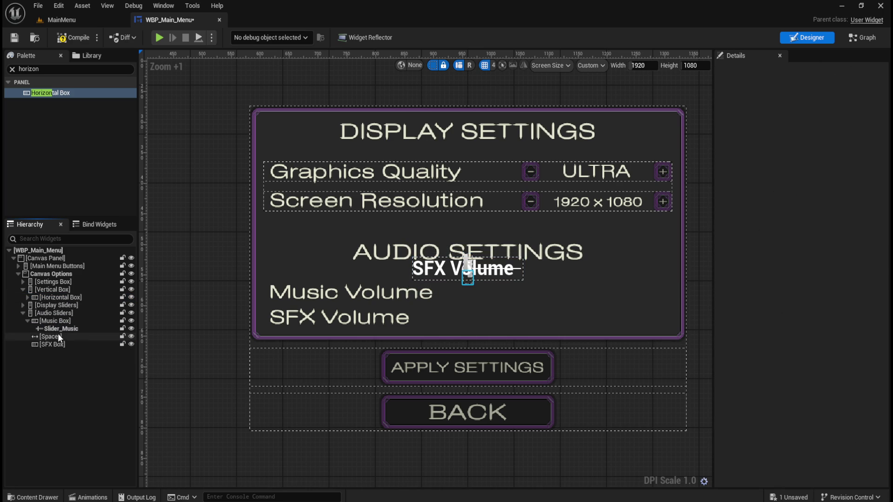
Step: Add a Spacer ahead of Slider_Music in Music Box, set to Fill with Size X 700
click(78, 70)
key(ctrl+a)
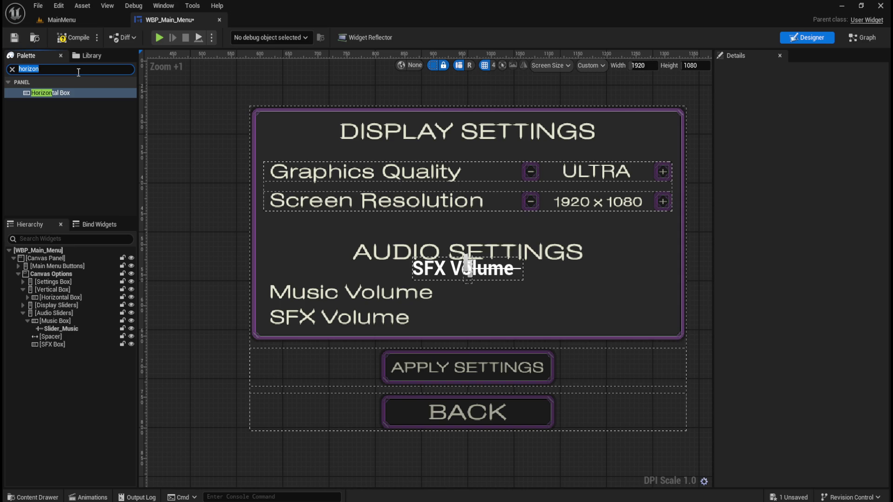
text(spacer)
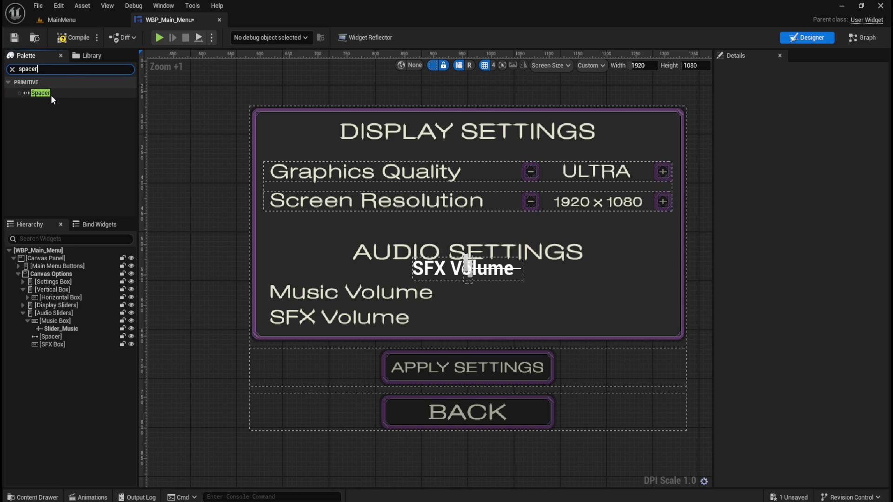
mouse_move(51, 95)
mouse_down()
mouse_move(74, 303)
mouse_move(63, 329)
mouse_up()
click(56, 333)
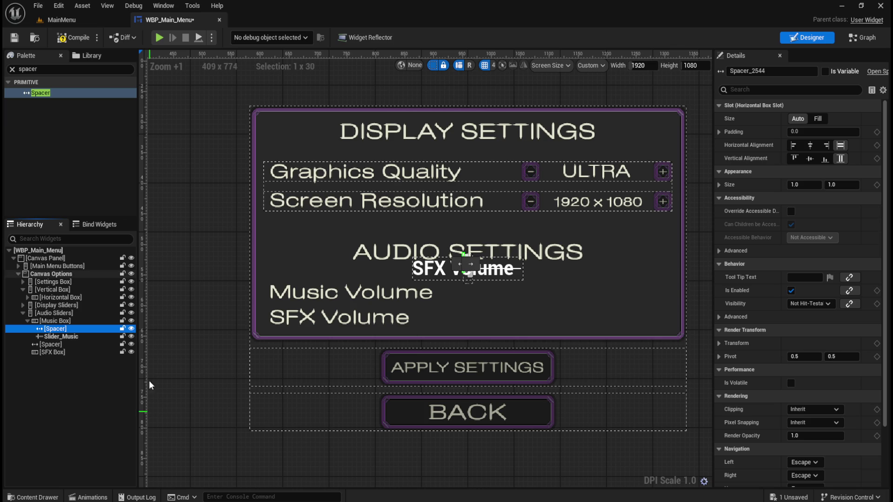
click(817, 119)
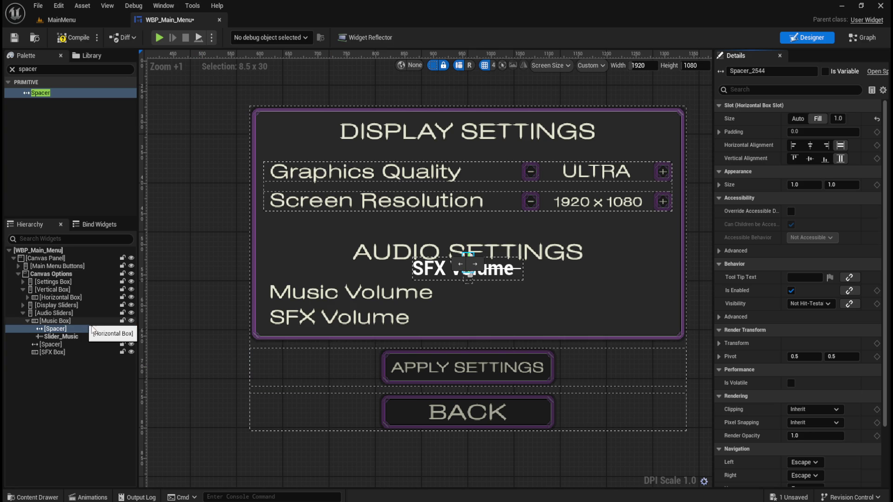
click(810, 186)
text(700)
key(Return)
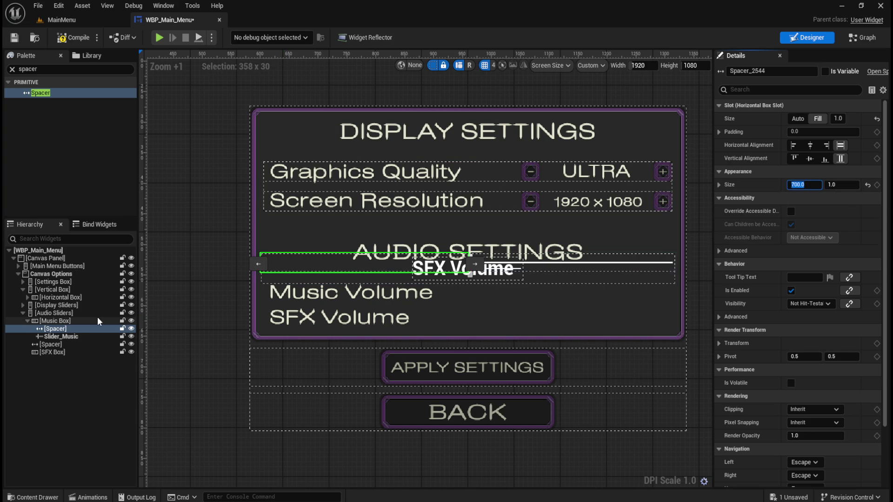
click(70, 337)
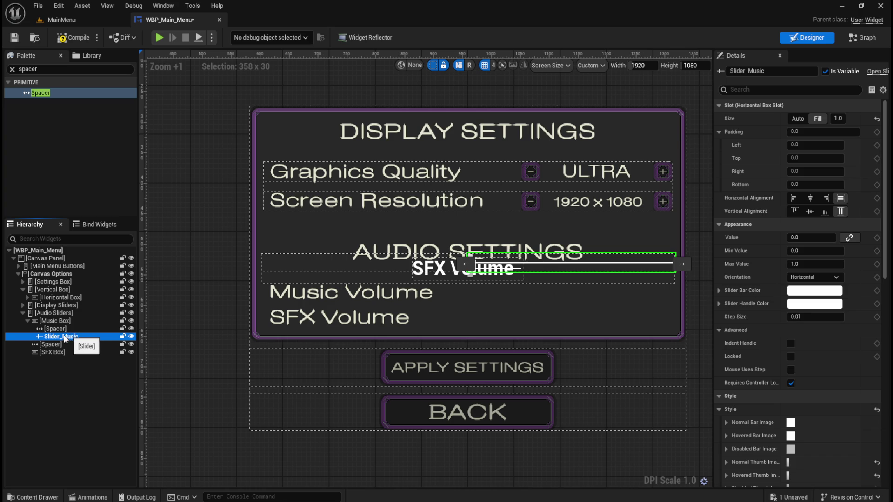
click(51, 321)
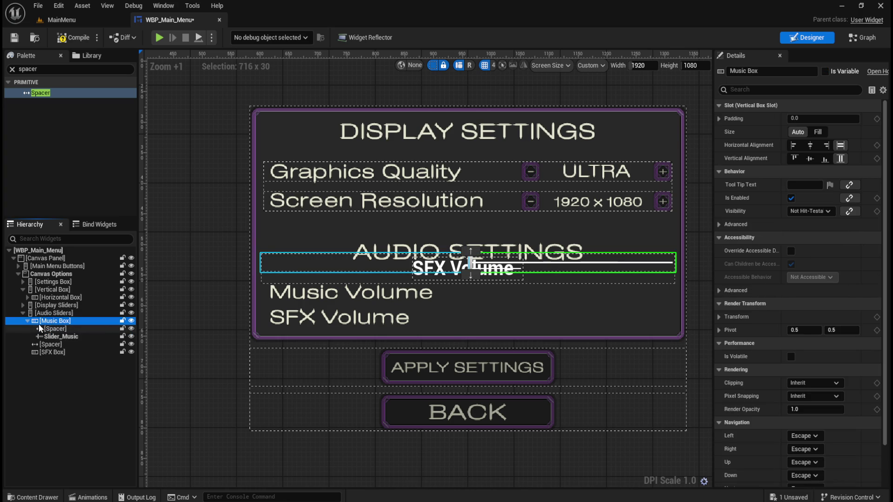
Step: Add a Spacer into the SFX Box row
click(27, 321)
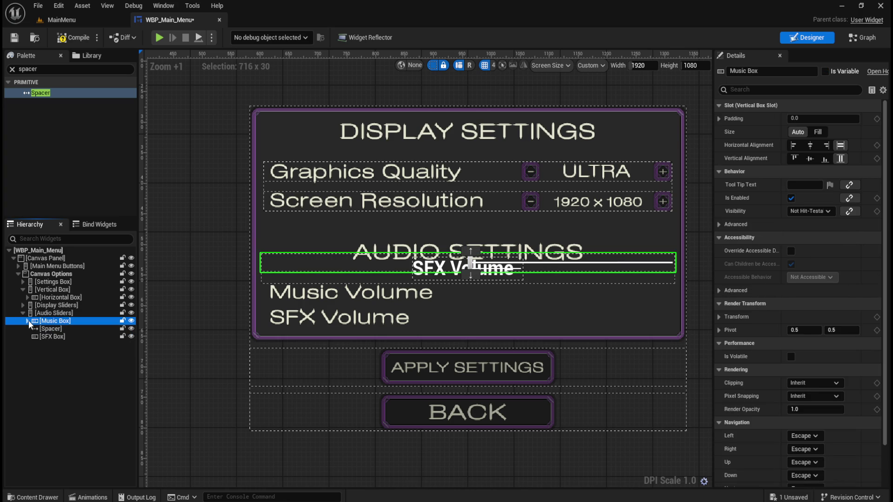
click(28, 321)
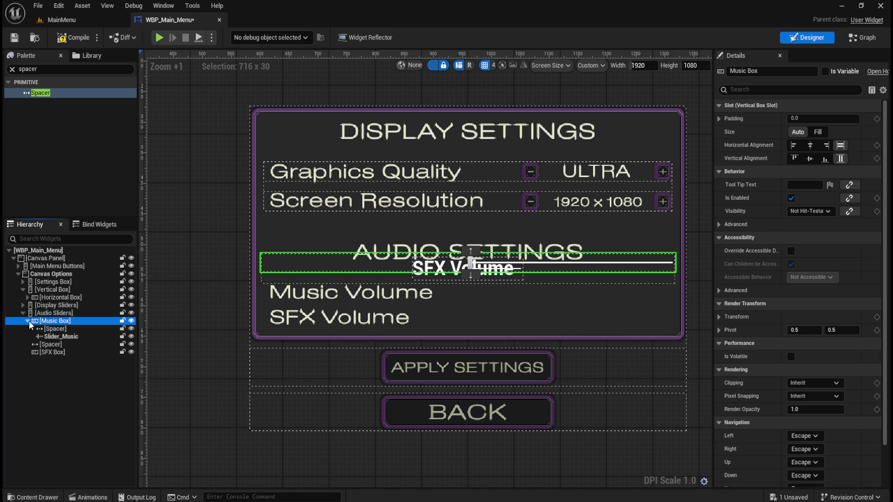
click(28, 321)
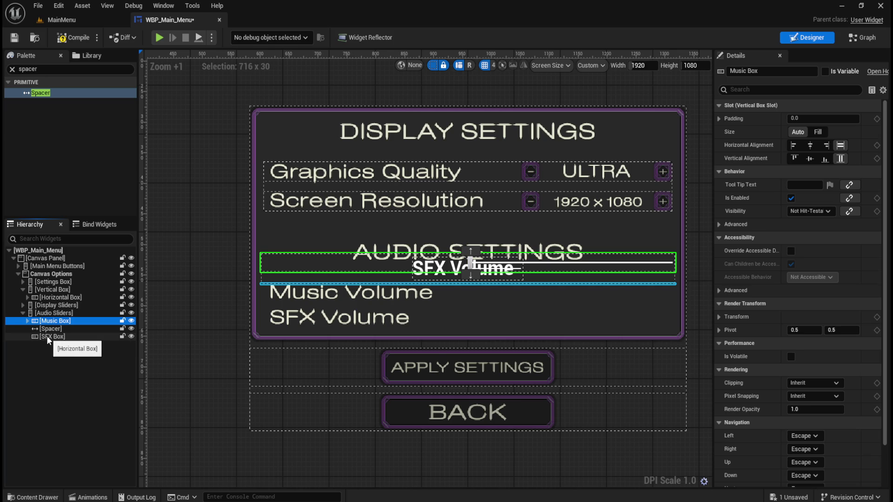
click(46, 336)
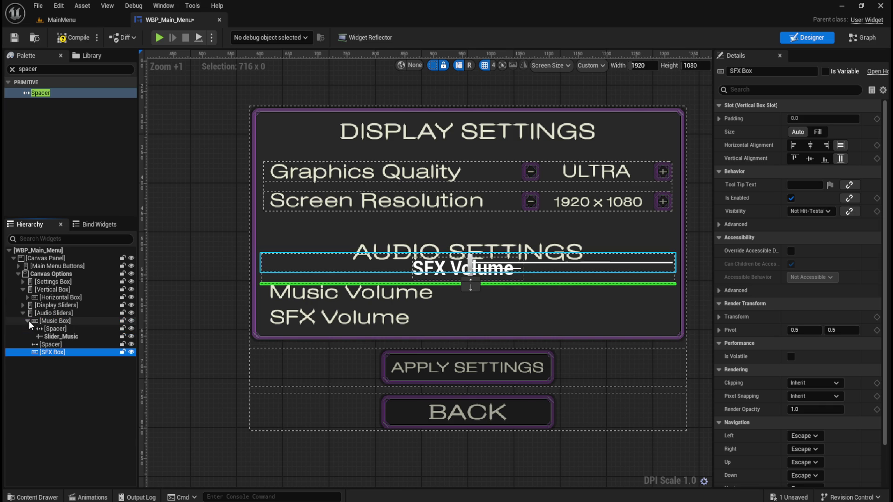
drag(37, 95, 52, 336)
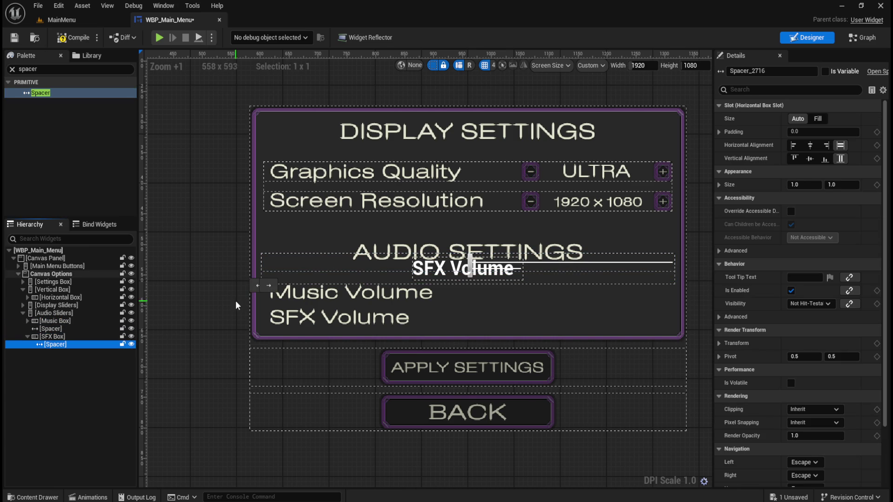
click(58, 328)
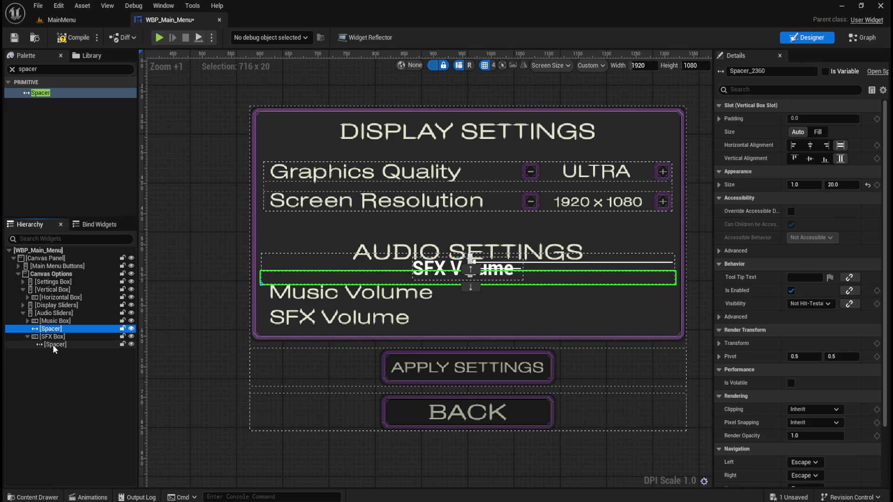
click(52, 344)
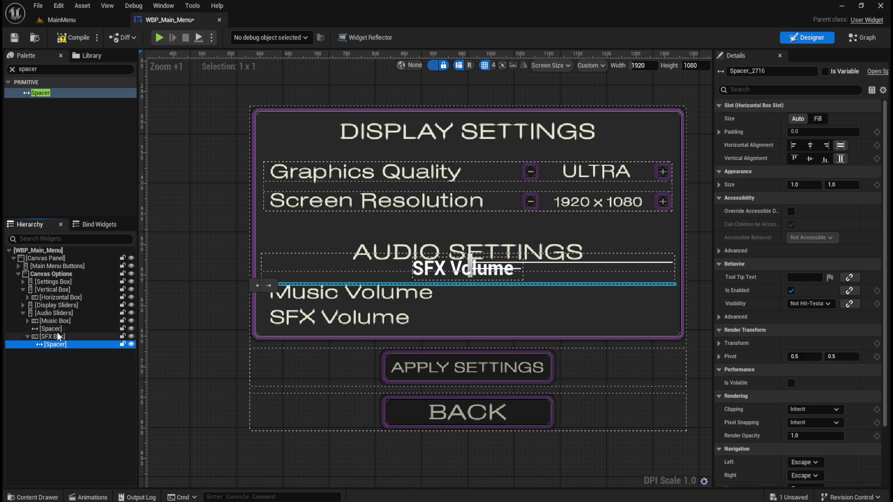
click(55, 329)
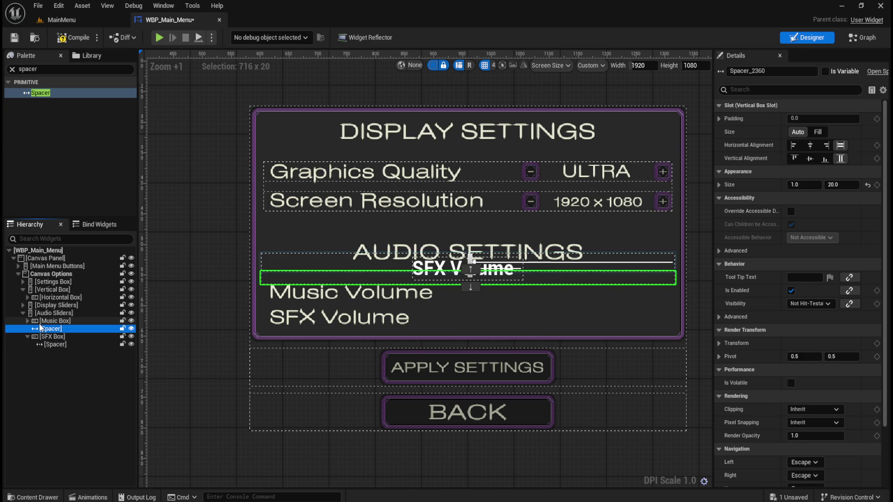
Step: Set the SFX Box spacer to Fill with a width of 700, matching the Music Box spacer
click(27, 321)
click(53, 329)
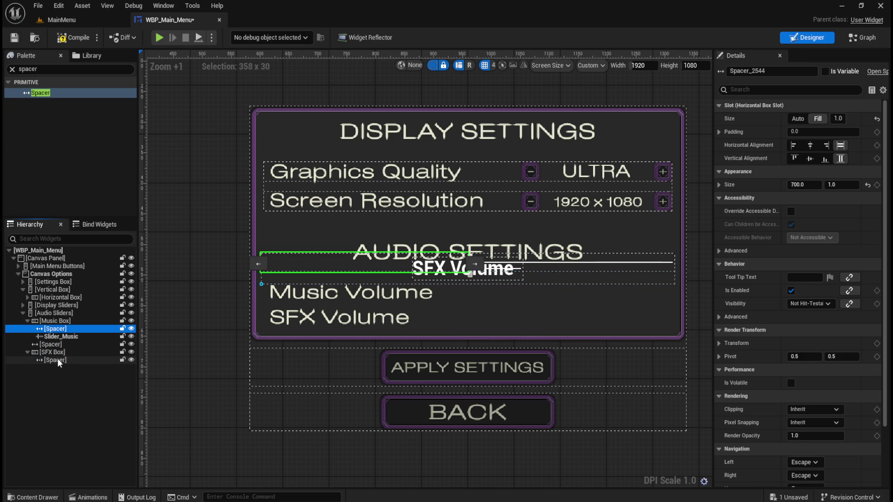
click(57, 360)
click(818, 118)
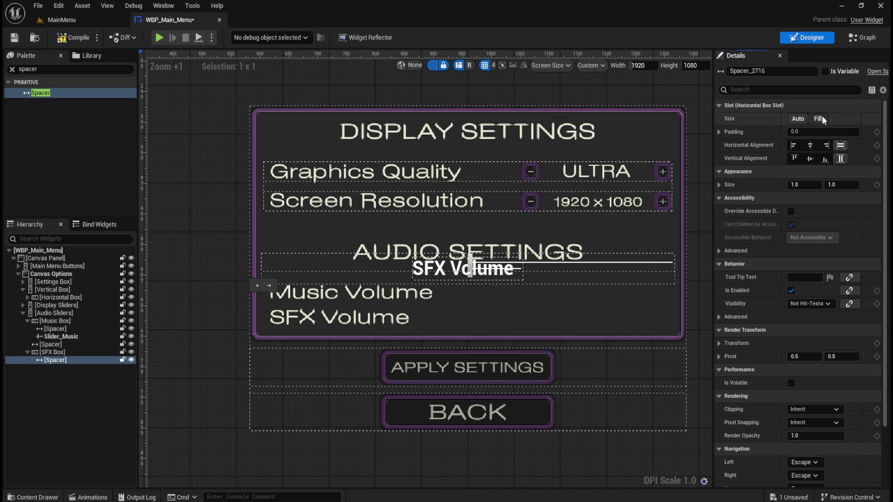
click(61, 329)
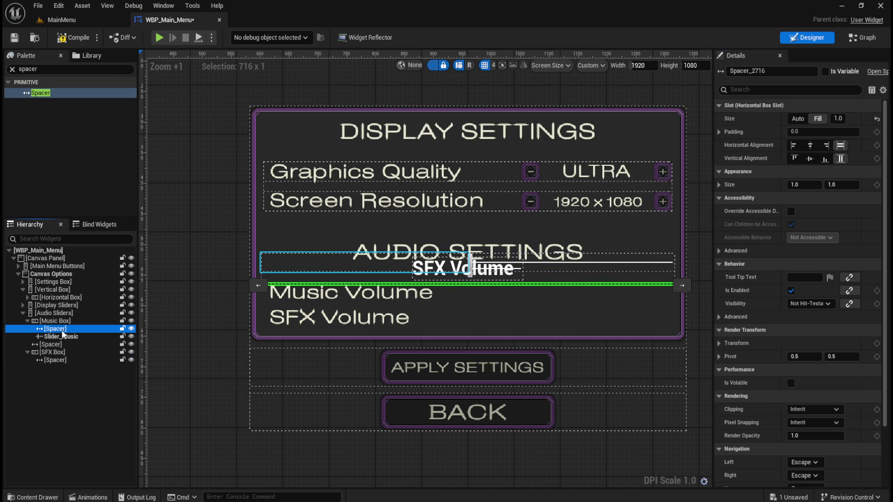
click(60, 362)
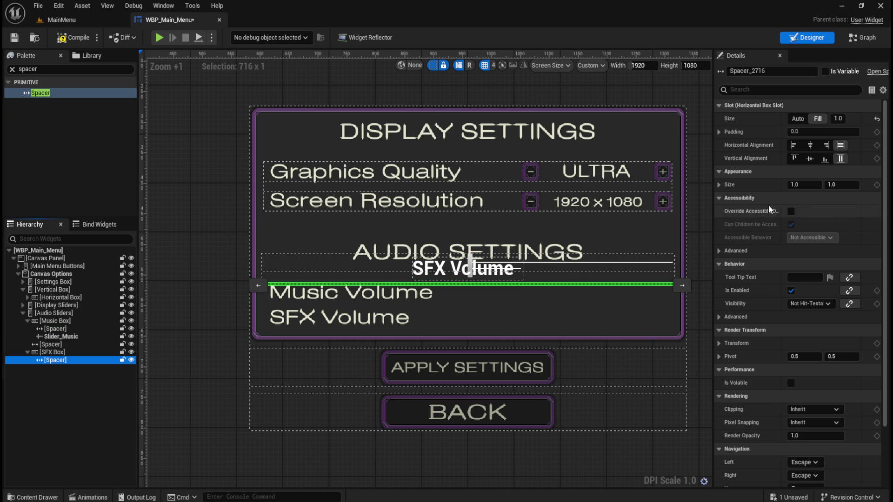
click(794, 185)
text(700)
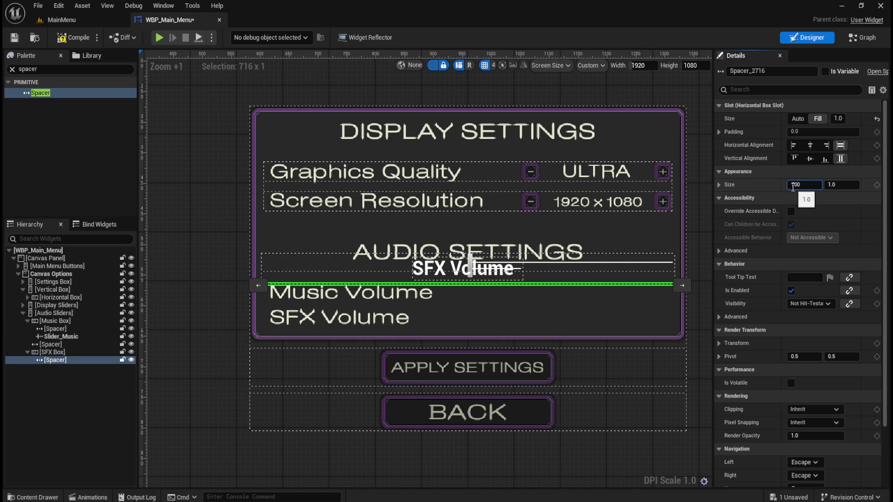
key(Return)
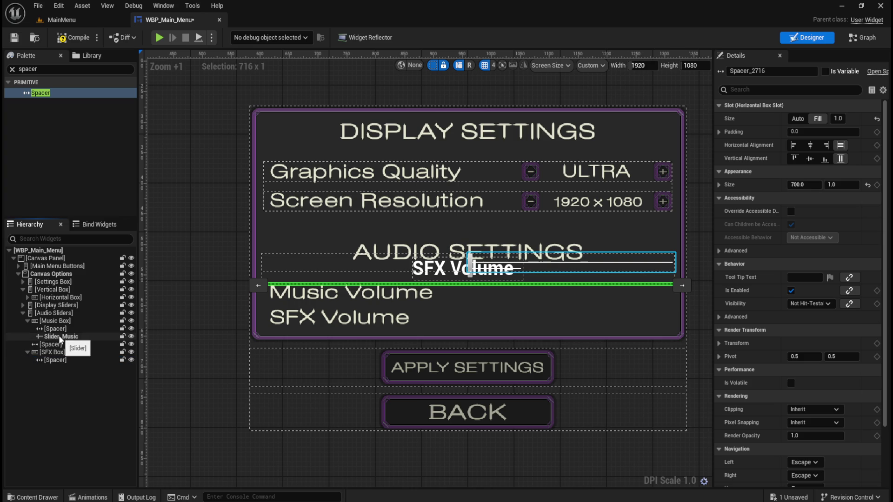
click(27, 297)
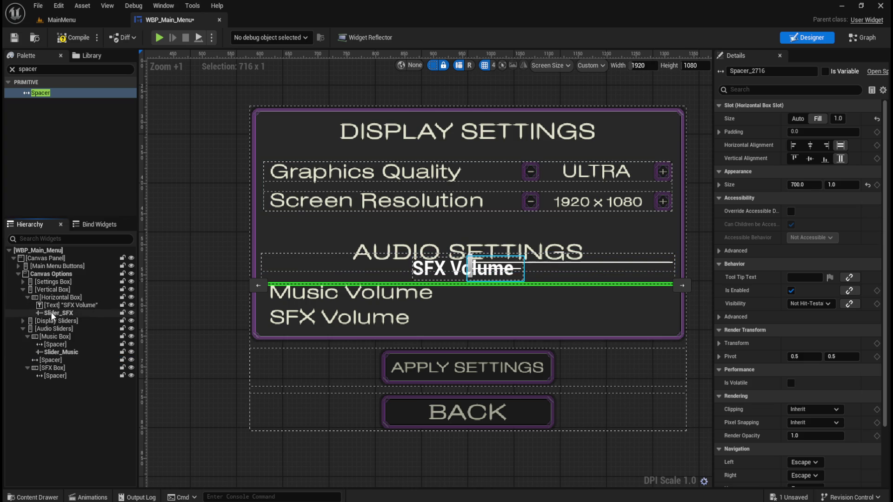
Step: Move Slider_SFX into SFX Box and delete the leftover SFX Volume text, Horizontal Box and Vertical Box
mouse_move(51, 313)
mouse_down()
mouse_move(67, 327)
mouse_move(62, 376)
mouse_move(58, 367)
mouse_up()
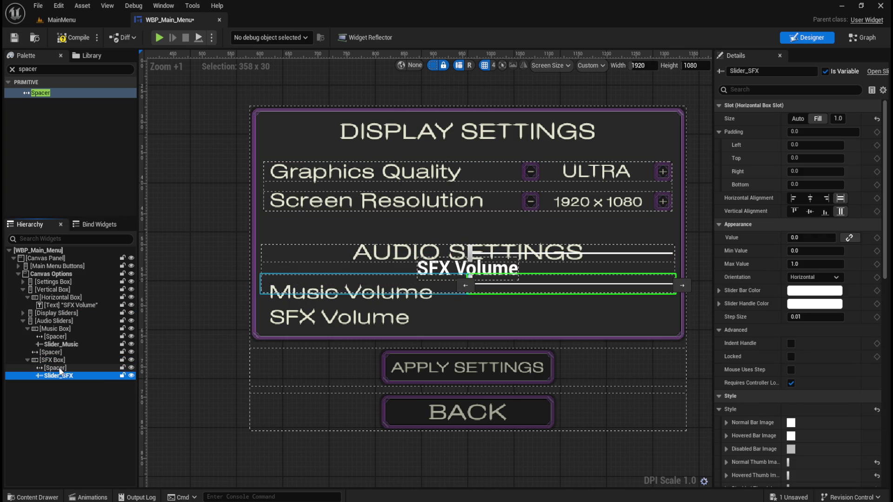
click(65, 305)
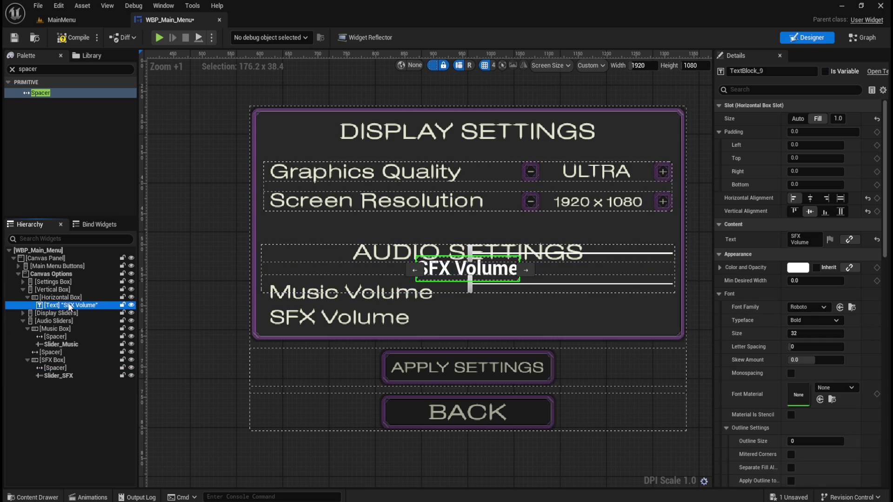
key(Delete)
click(61, 298)
key(Delete)
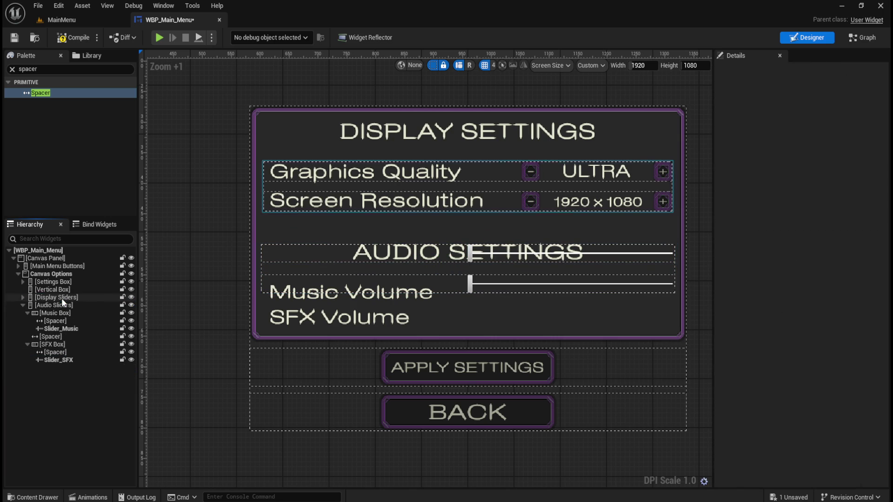
click(60, 291)
key(Delete)
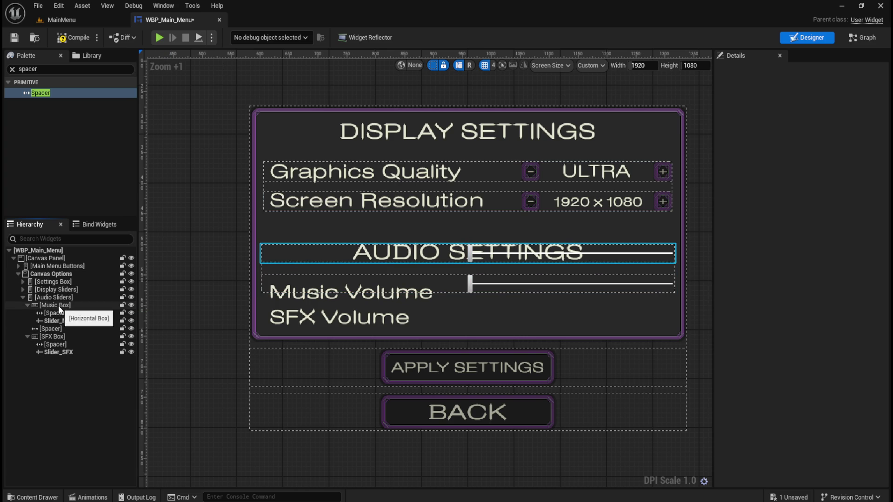
click(28, 305)
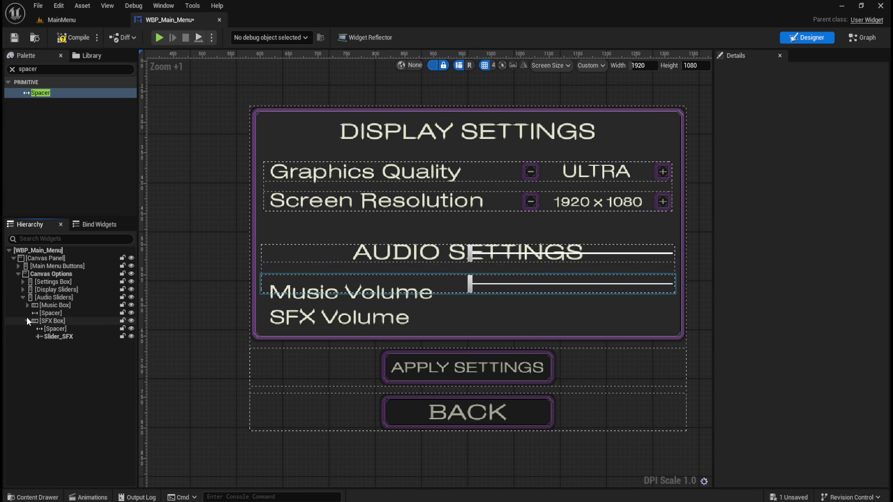
click(27, 319)
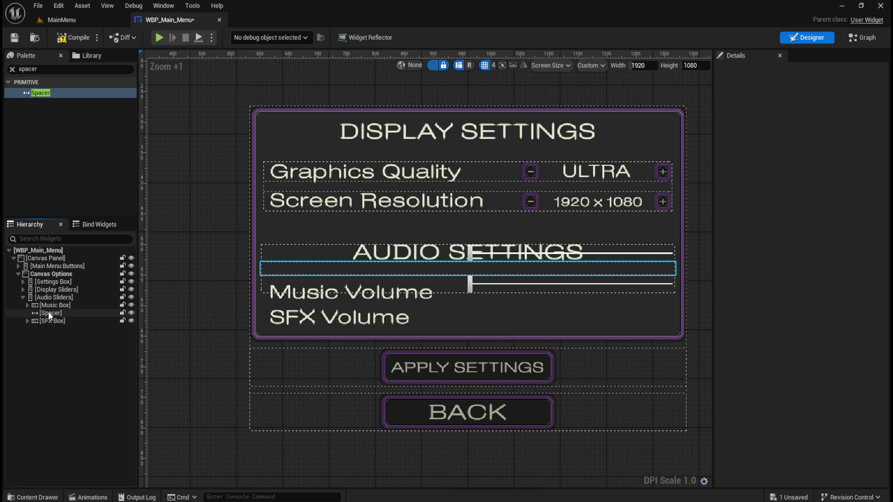
Step: Try Audio Sliders vertical alignment values from 0 to -0.5, settling around -0.2
click(52, 300)
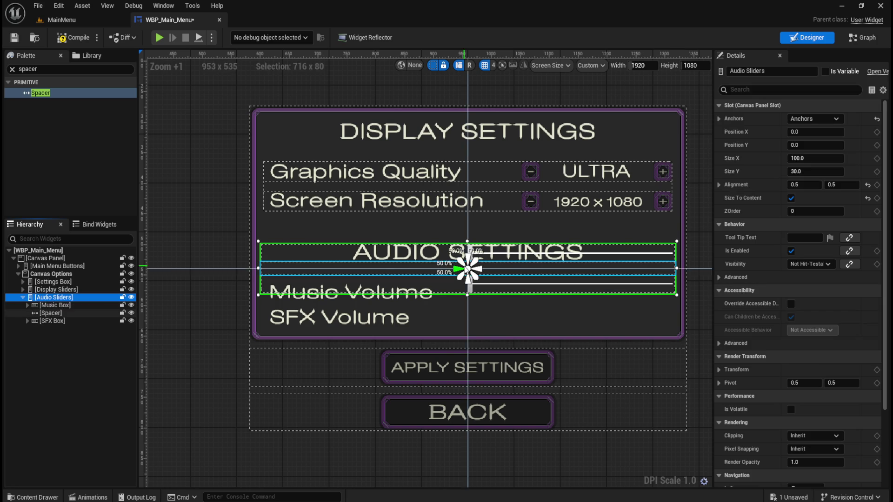
click(837, 185)
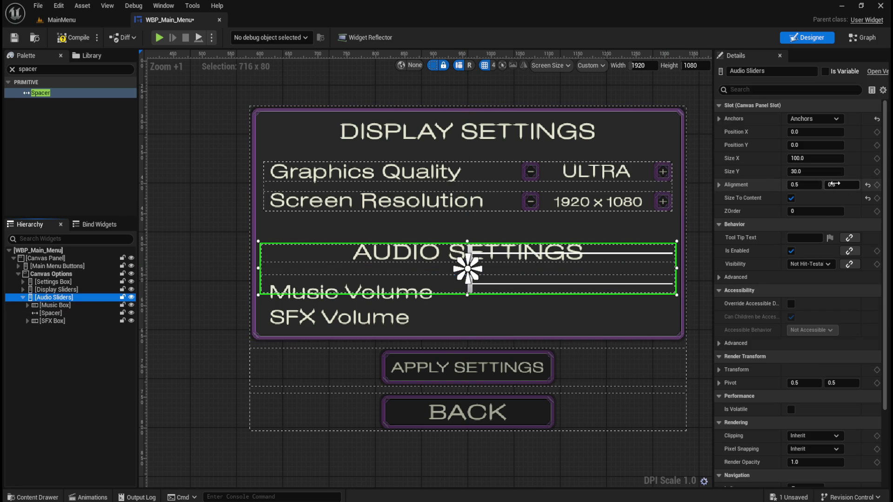
text(0)
key(Return)
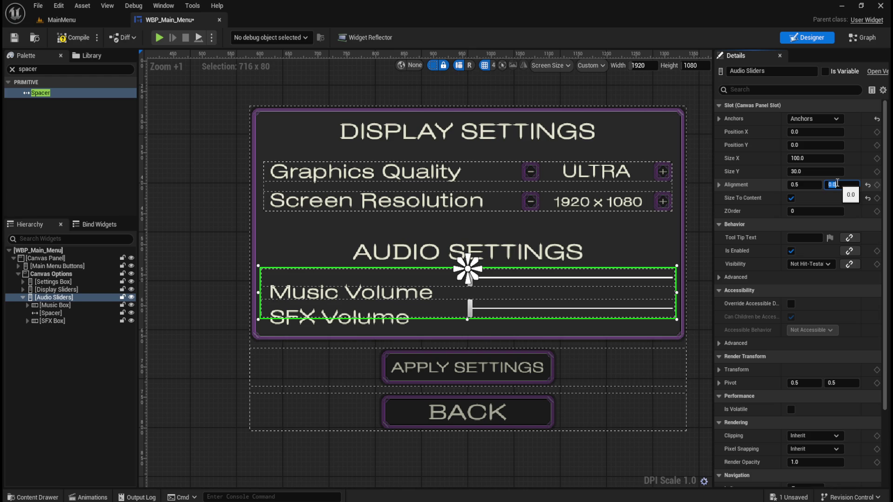
text(-)
key(Return)
text(-.3)
key(Return)
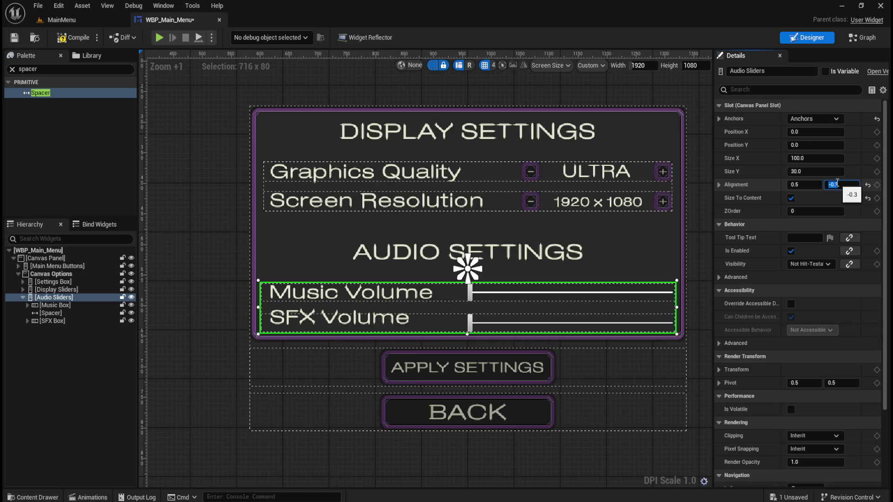
click(837, 184)
text(-0.2)
key(Return)
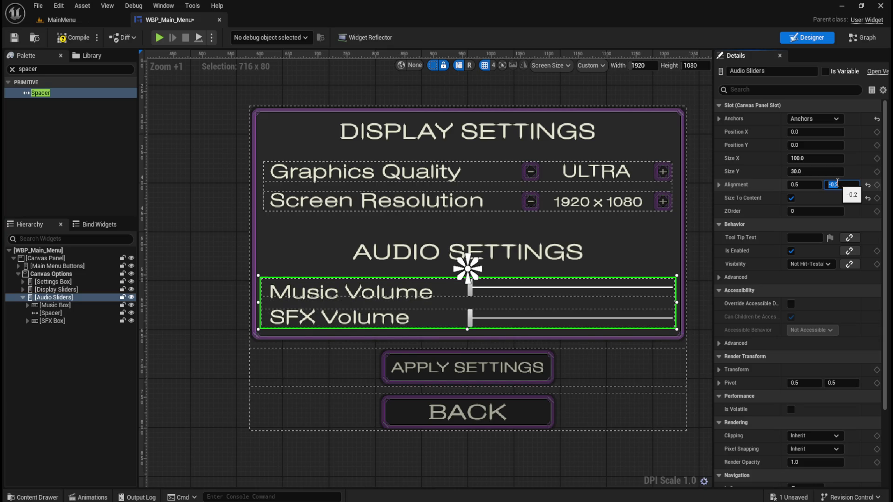
scroll(610, 276, up, 1)
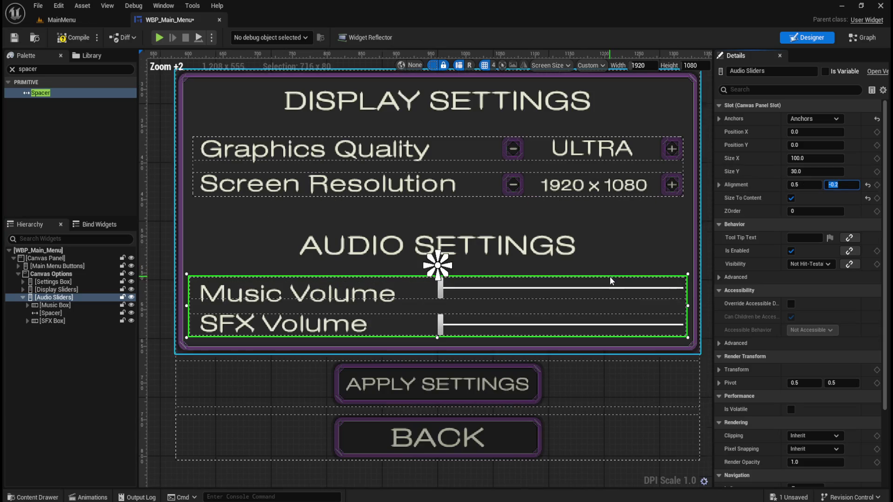
scroll(481, 251, down, 1)
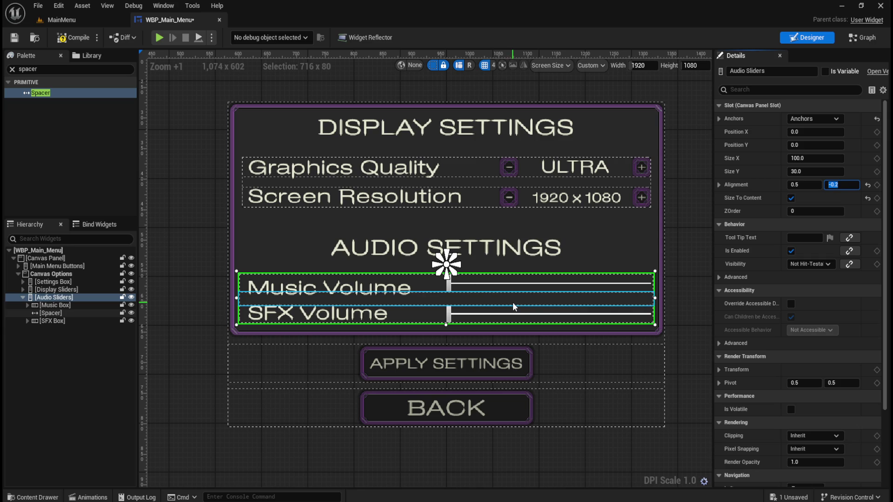
Step: Set the Music/SFX spacer height to 15 and Audio Sliders vertical alignment to -0.3
click(76, 313)
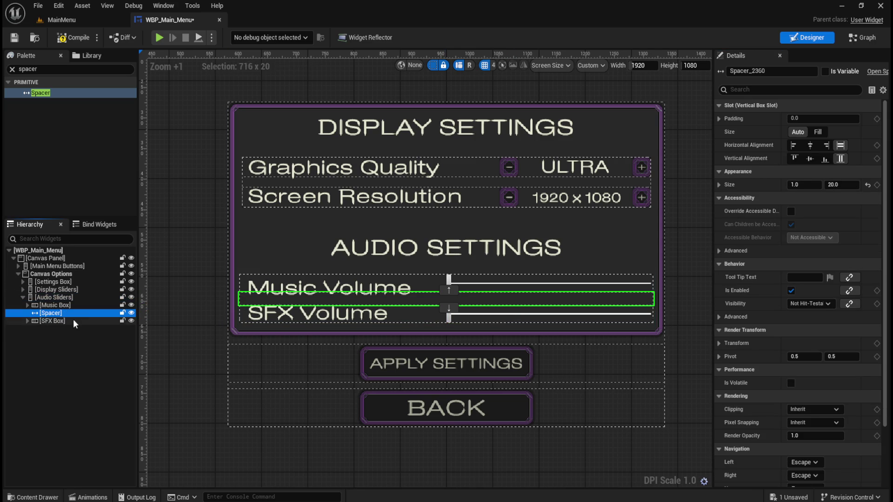
click(843, 184)
text(15)
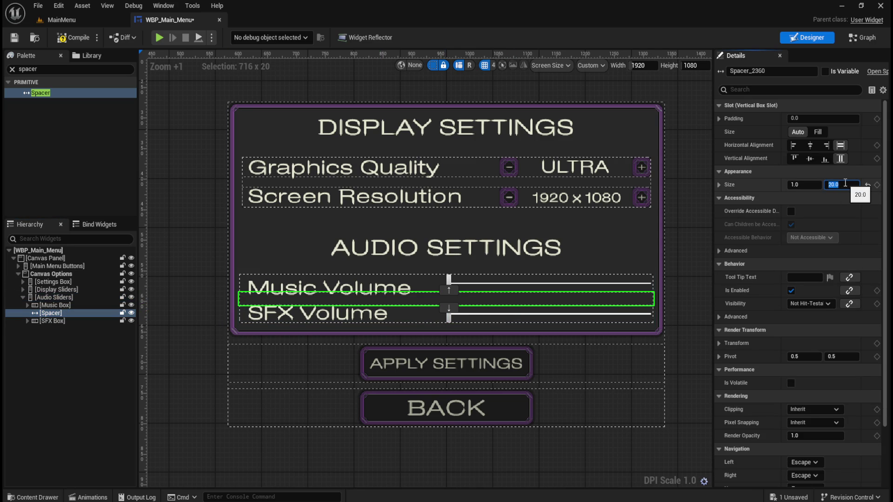
key(Return)
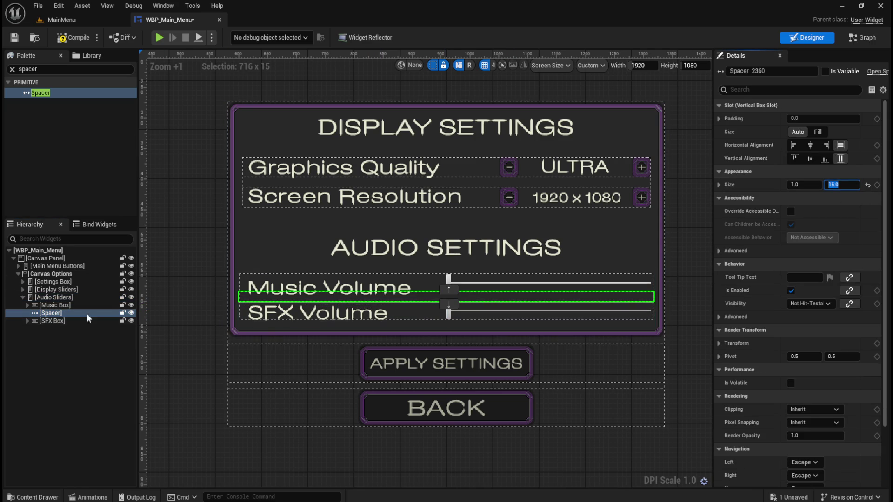
click(60, 297)
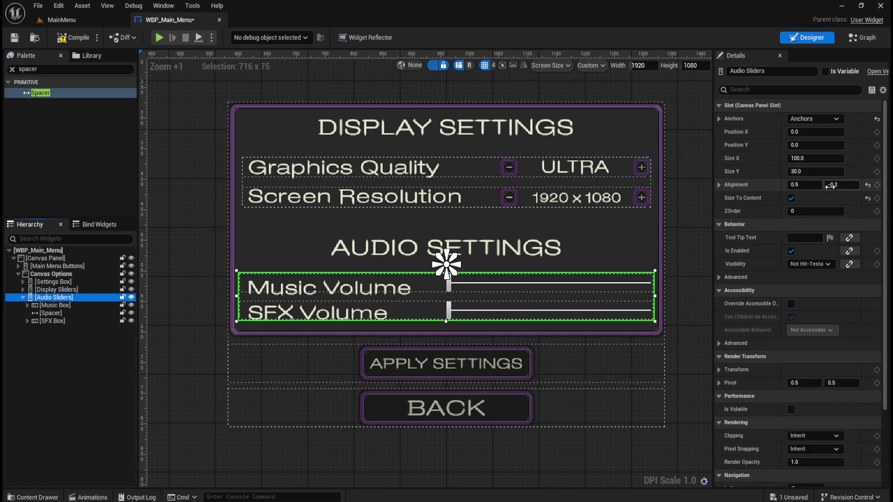
click(840, 186)
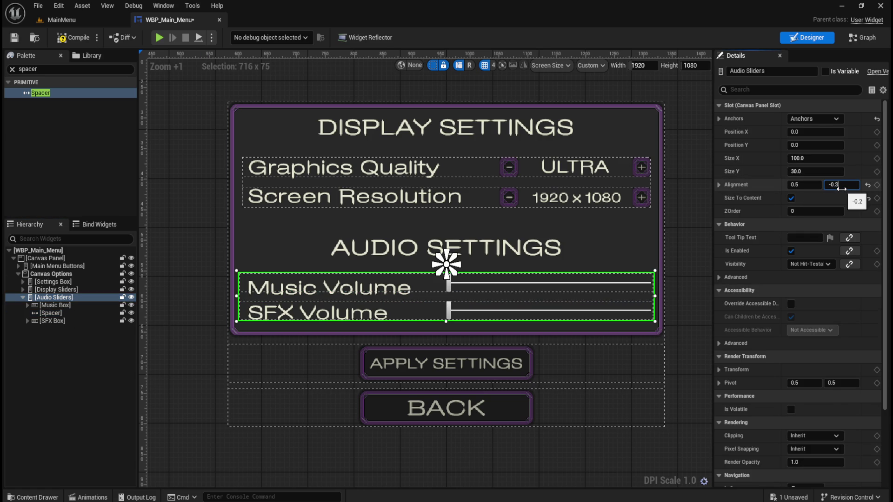
text(-0.4)
key(Return)
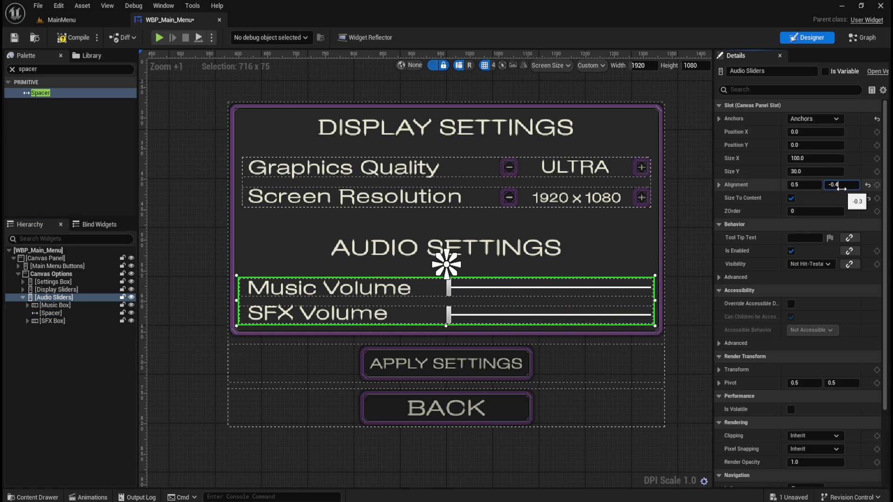
text(-0.3)
key(Return)
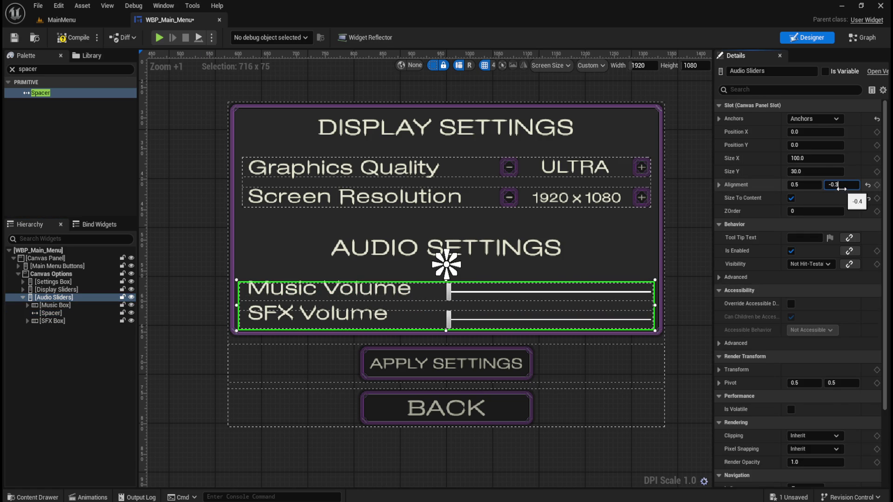
key(Return)
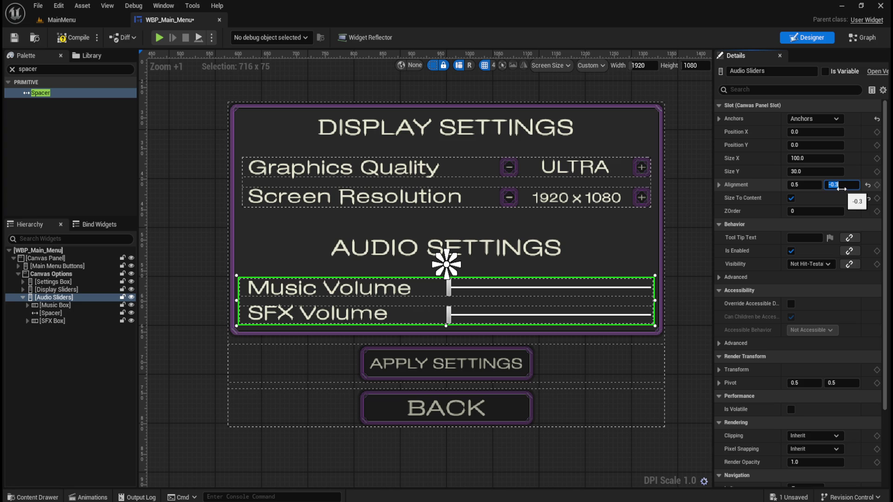
Step: Reduce the spacer between the Music and SFX rows to a height of 12
click(344, 301)
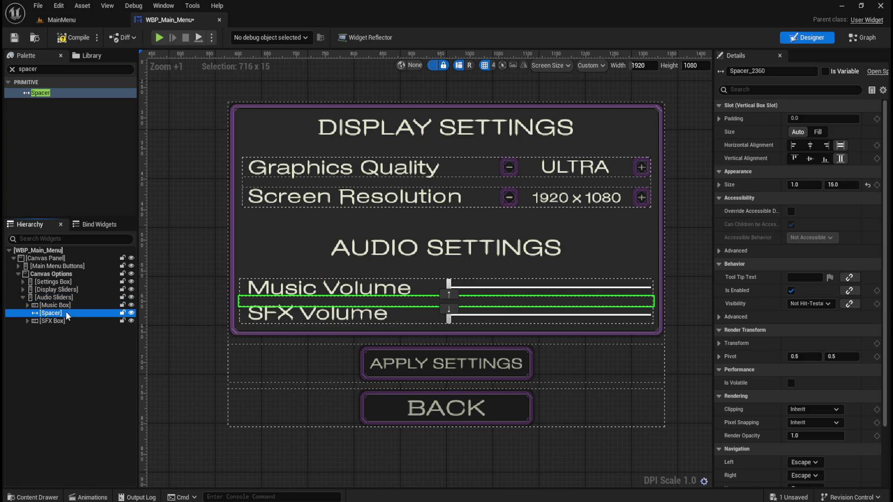
click(852, 185)
text(16)
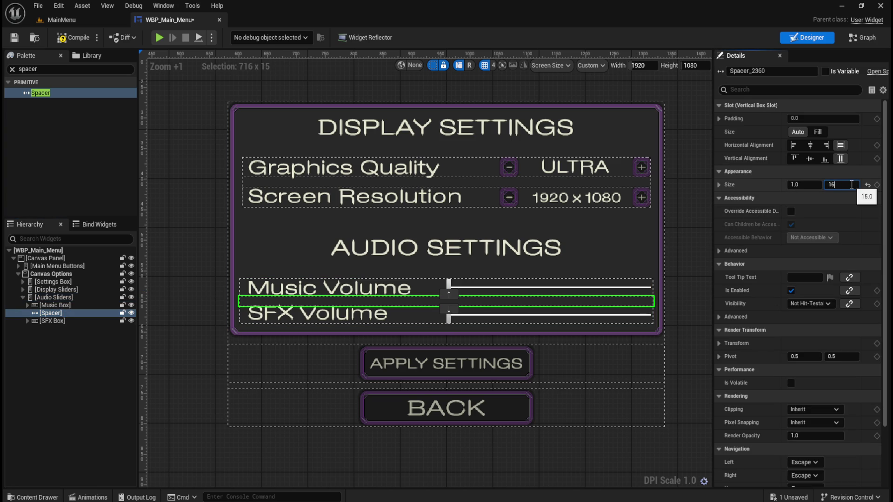
key(Return)
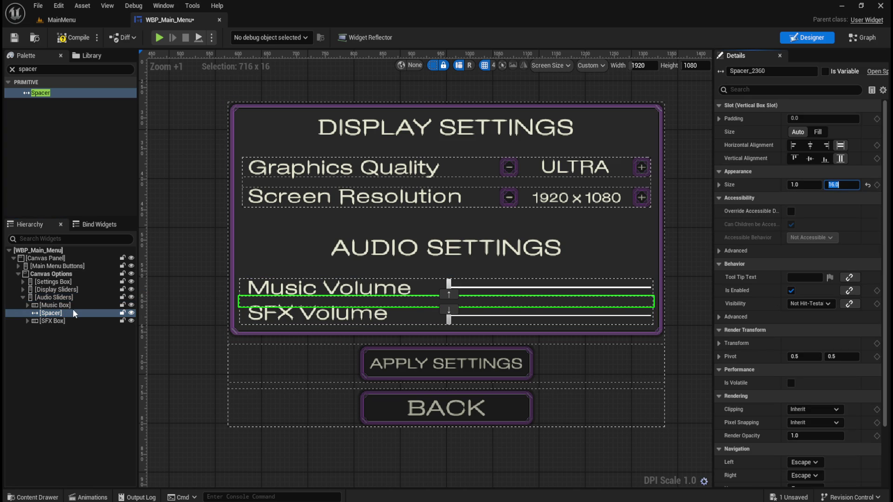
click(75, 298)
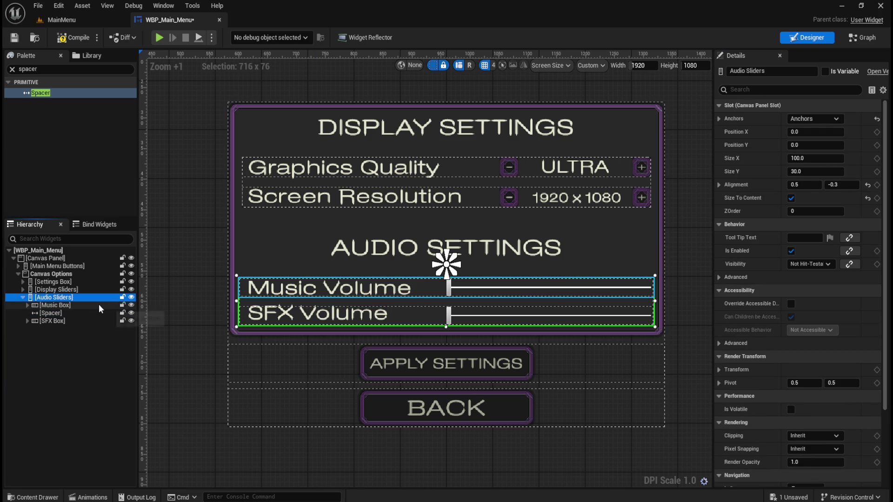
click(86, 306)
click(51, 313)
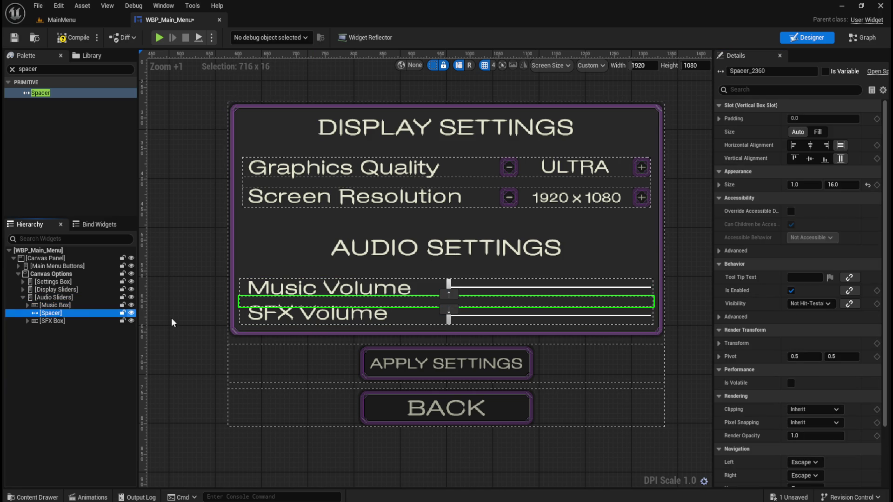
click(840, 184)
text(14)
key(Return)
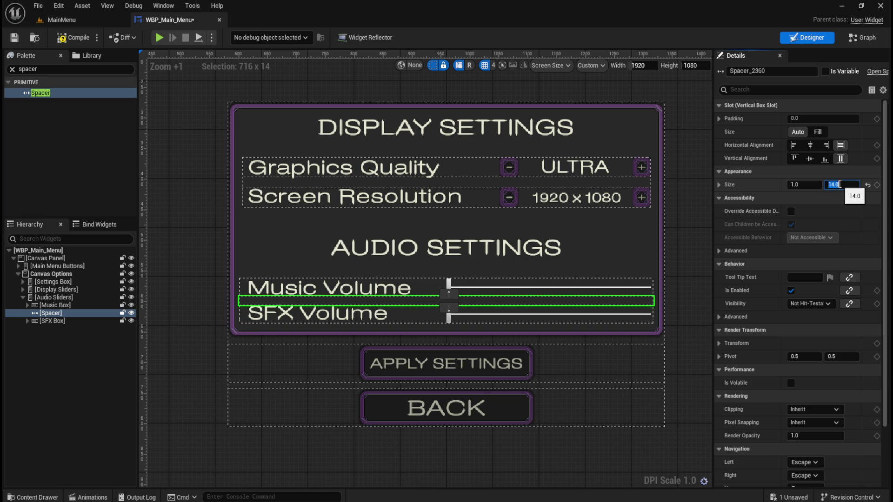
text(12)
key(Return)
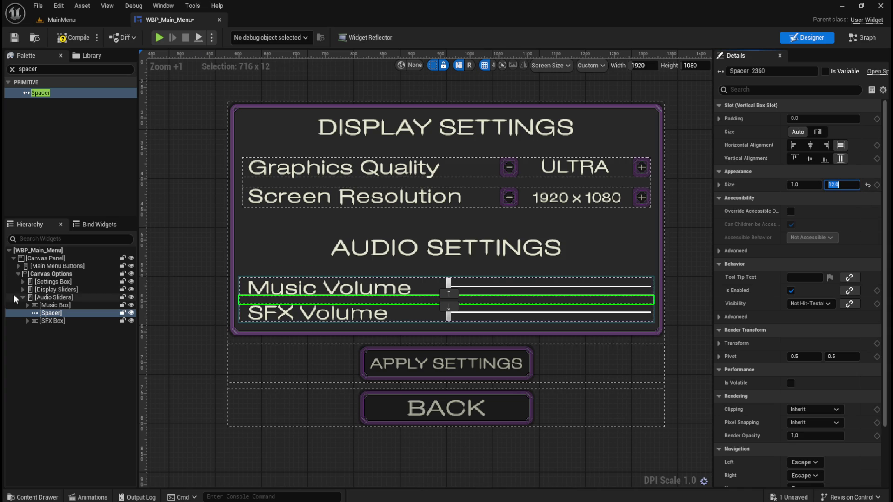
Step: Fine-tune the Audio Sliders vertical alignment down to -0.32
click(651, 282)
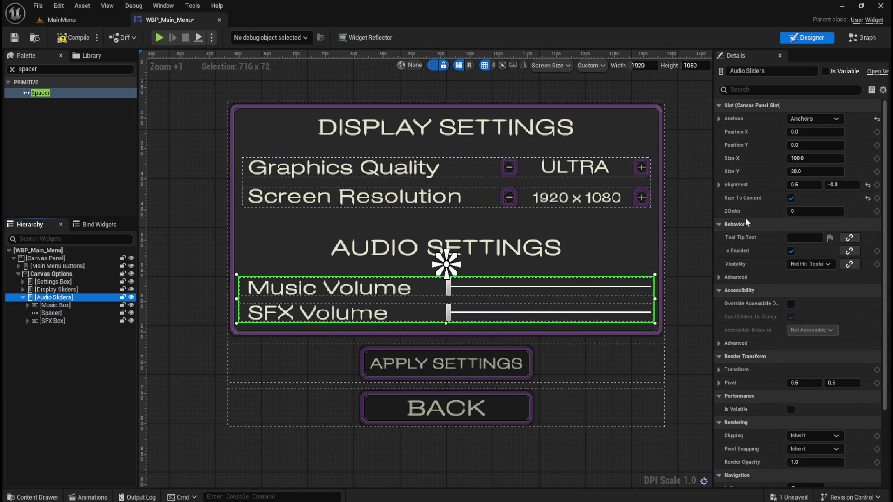
click(841, 185)
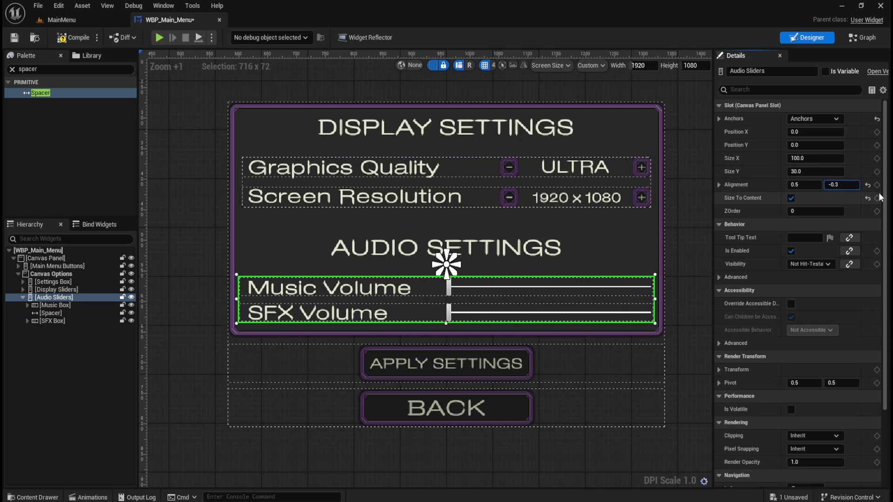
text(4)
key(Return)
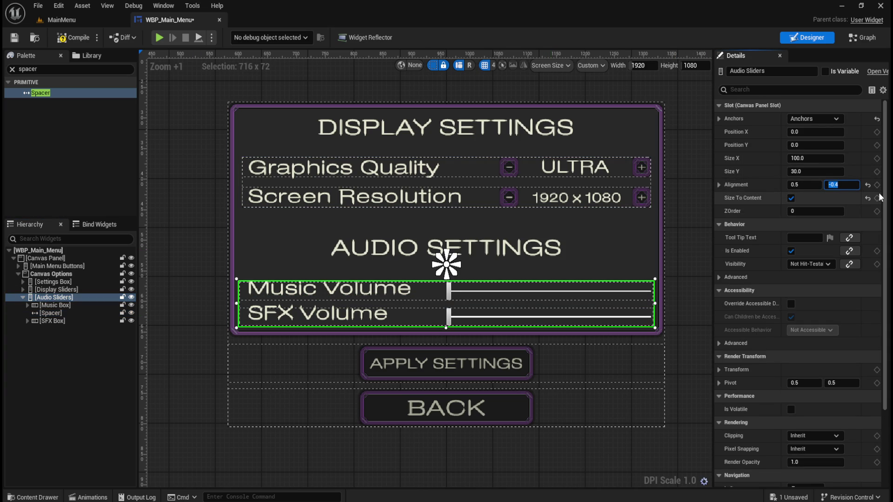
key(ctrl+z)
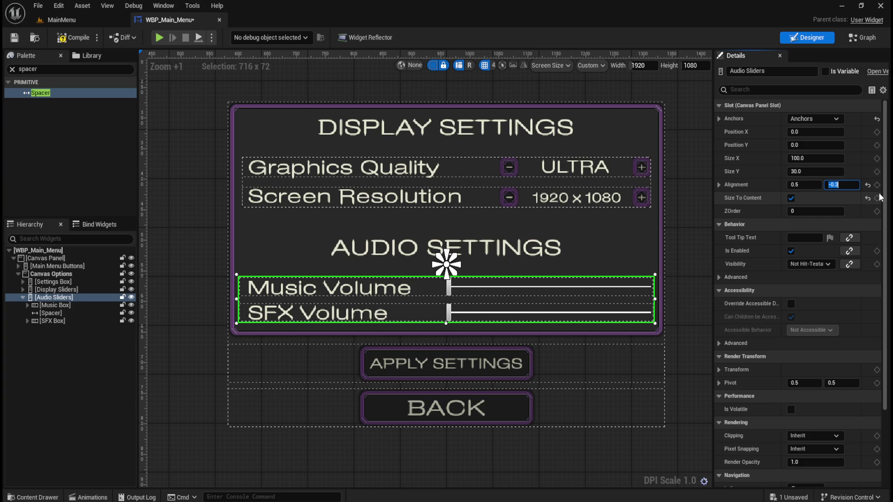
text(5)
key(Return)
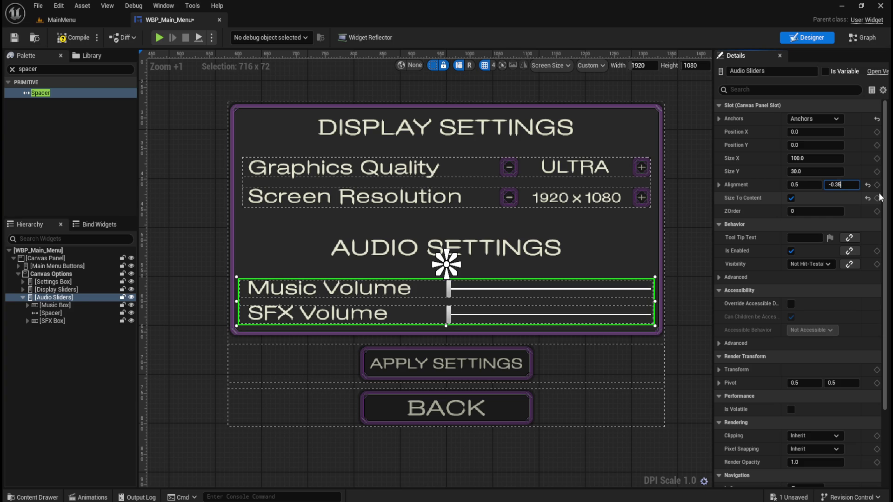
key(BackSpace)
text(4)
key(Return)
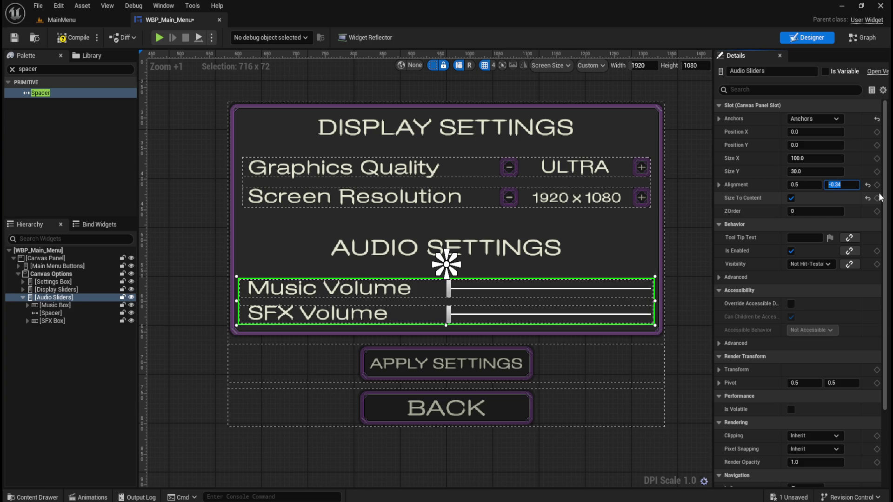
key(BackSpace)
text(3)
key(Return)
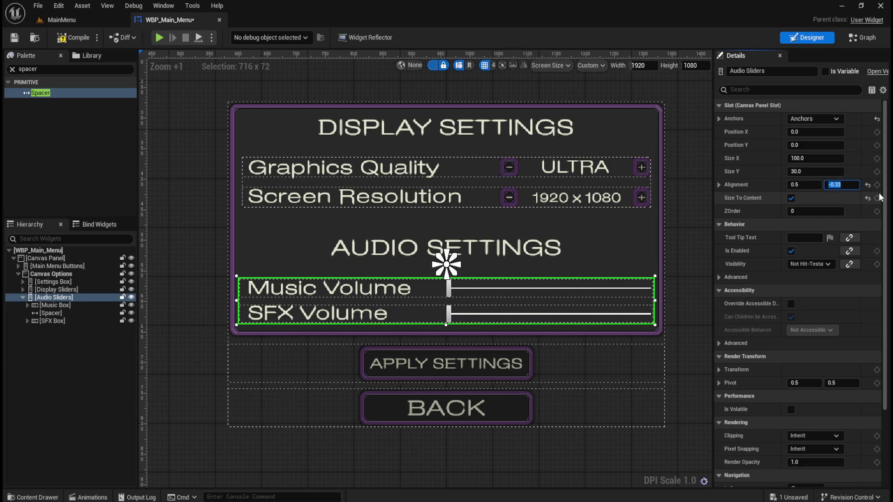
key(End)
text(2)
key(Return)
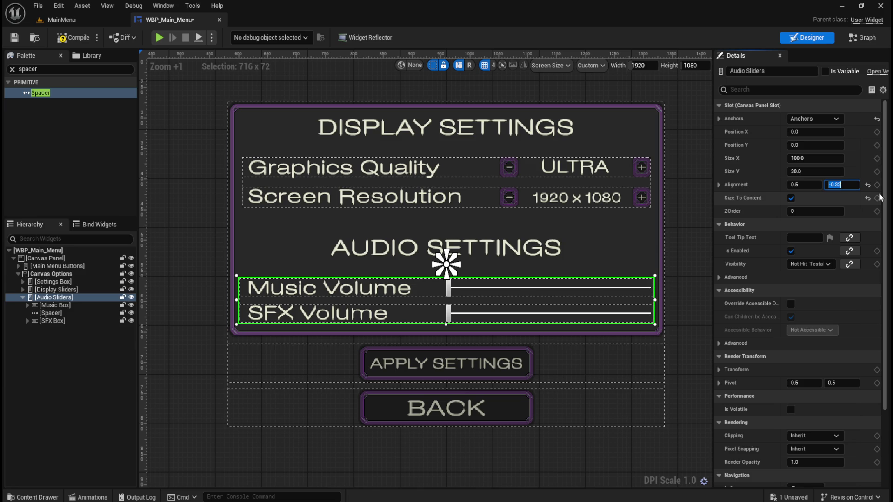
Step: Compile and save the menu widget and launch a game preview
click(72, 361)
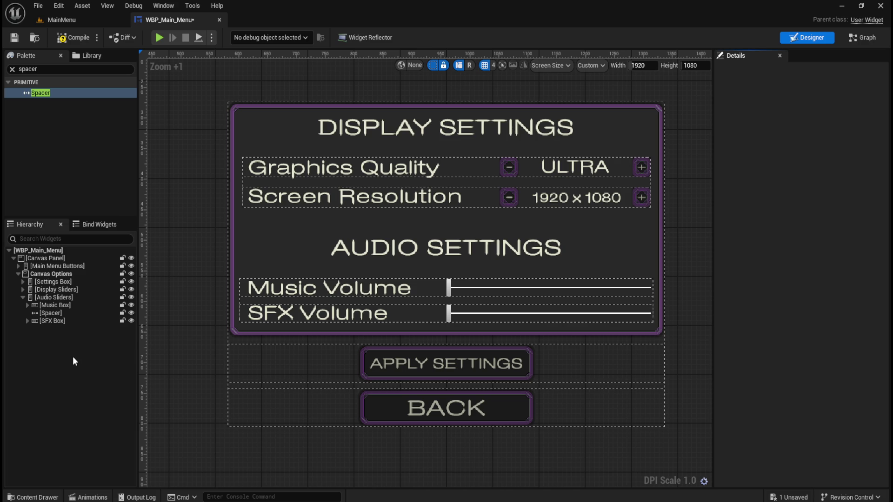
scroll(342, 340, down, 5)
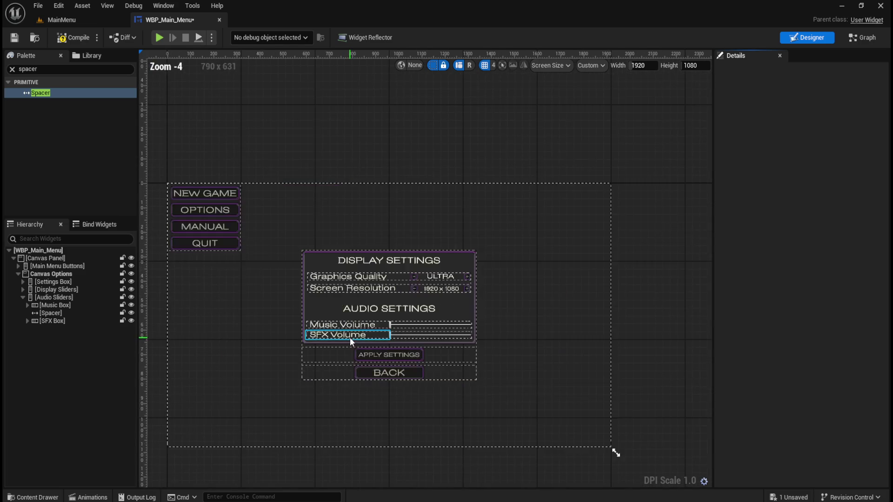
scroll(349, 337, up, 4)
click(71, 40)
click(14, 38)
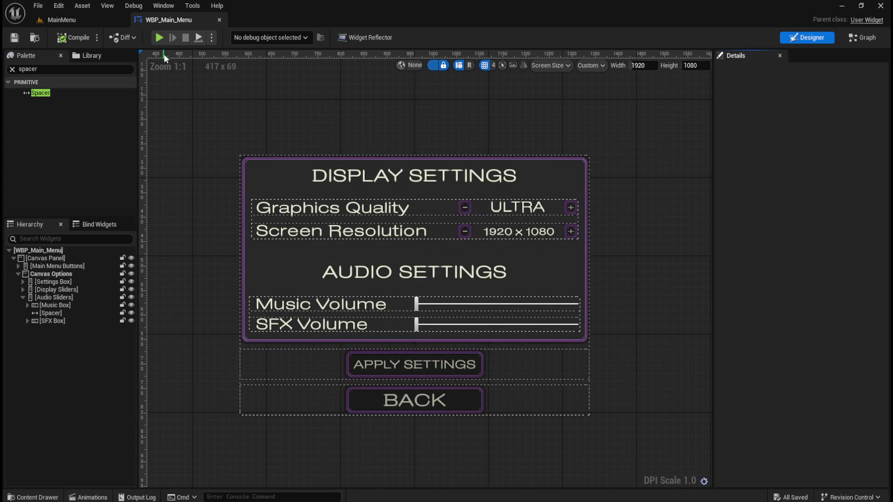
click(158, 36)
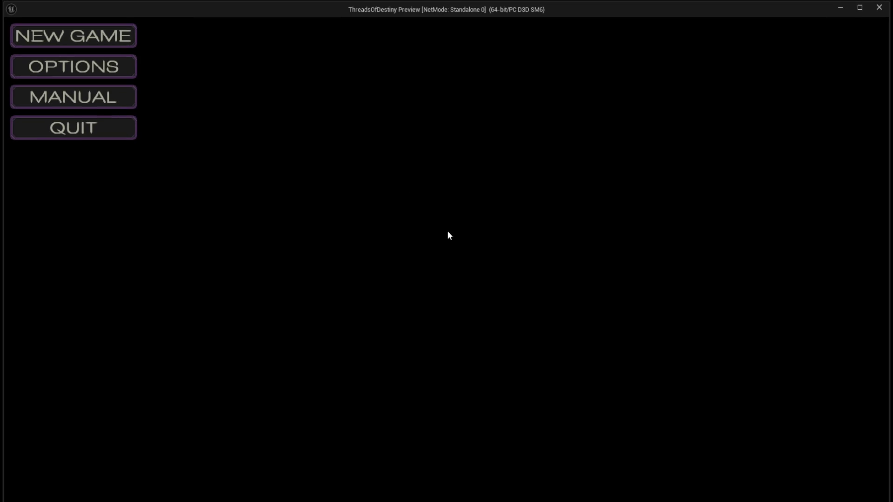
Step: In the preview, open Options, test the Music and SFX Volume sliders, and go back
click(113, 66)
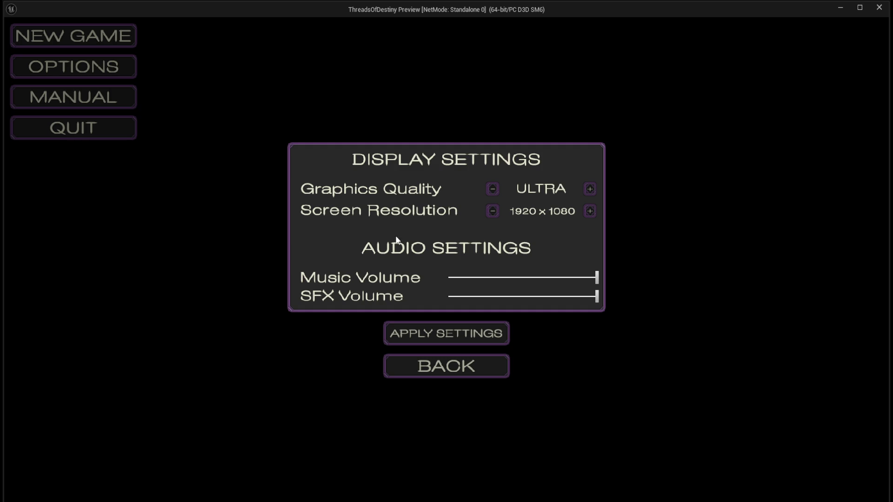
mouse_move(590, 278)
mouse_down()
mouse_move(415, 284)
mouse_move(654, 280)
mouse_up()
mouse_move(569, 279)
mouse_down()
mouse_move(450, 278)
mouse_move(644, 272)
mouse_up()
mouse_move(596, 297)
mouse_down()
mouse_move(441, 301)
mouse_move(632, 294)
mouse_up()
click(475, 363)
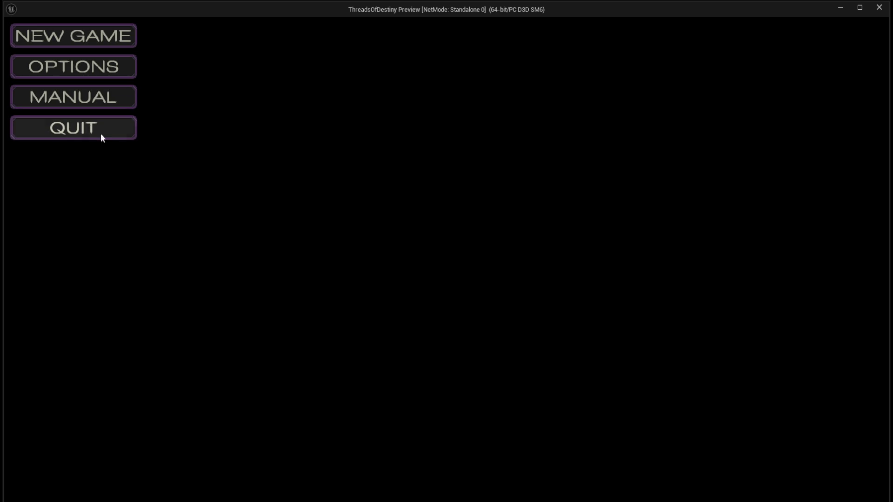
Step: Quit the preview, read the mockup's button text colour e4e4d0 in Photoshop, and return to Unreal
click(80, 125)
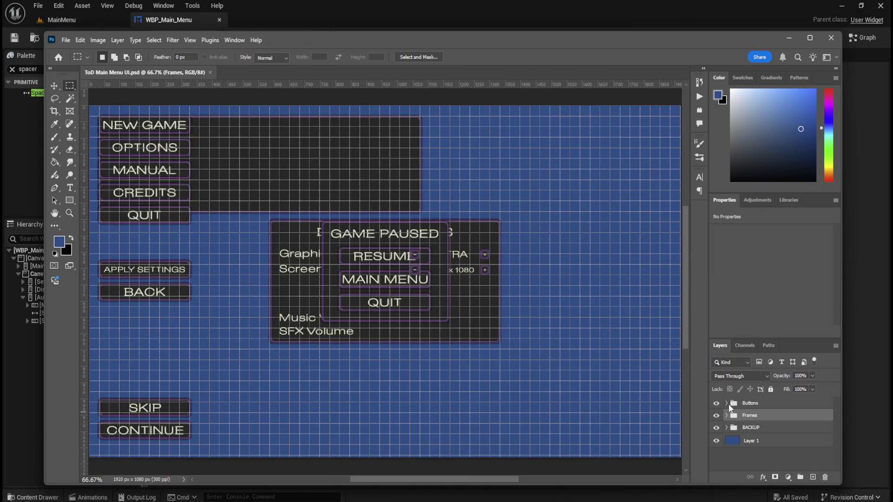
click(727, 404)
click(752, 416)
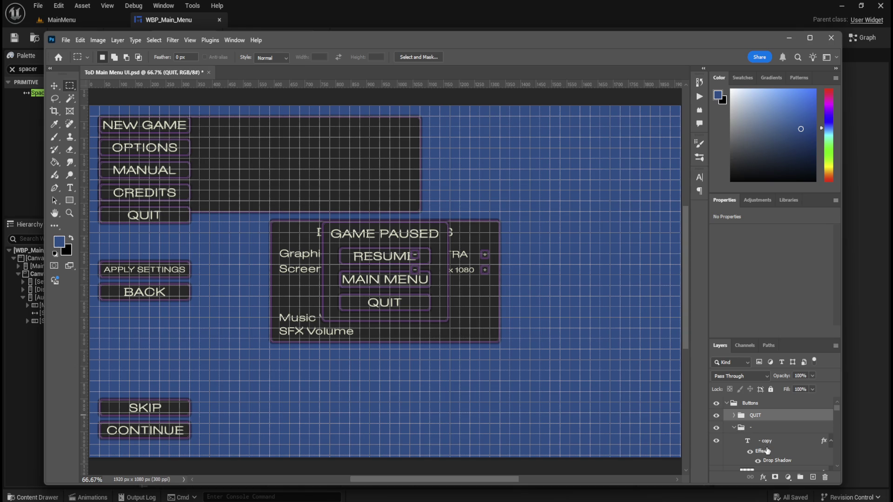
click(767, 444)
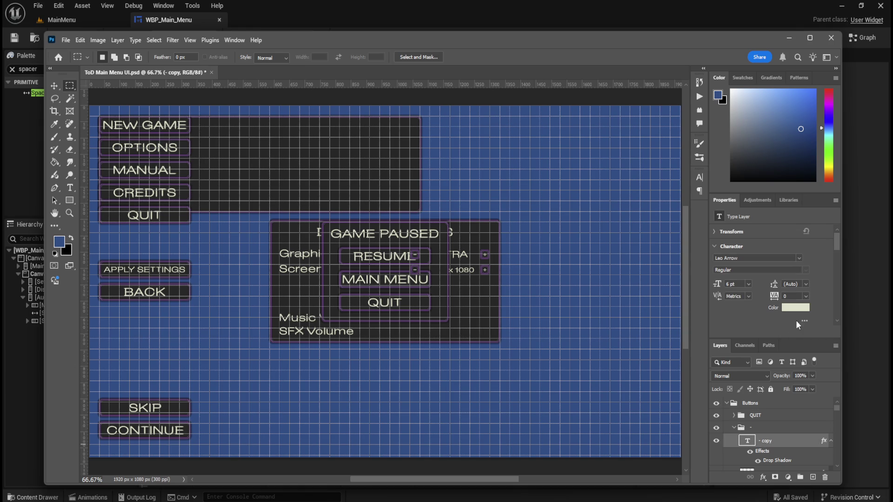
click(796, 307)
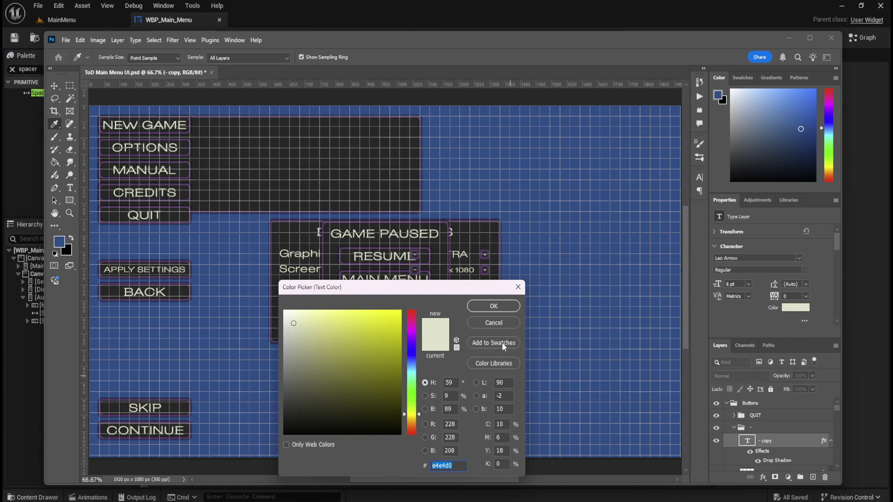
click(502, 324)
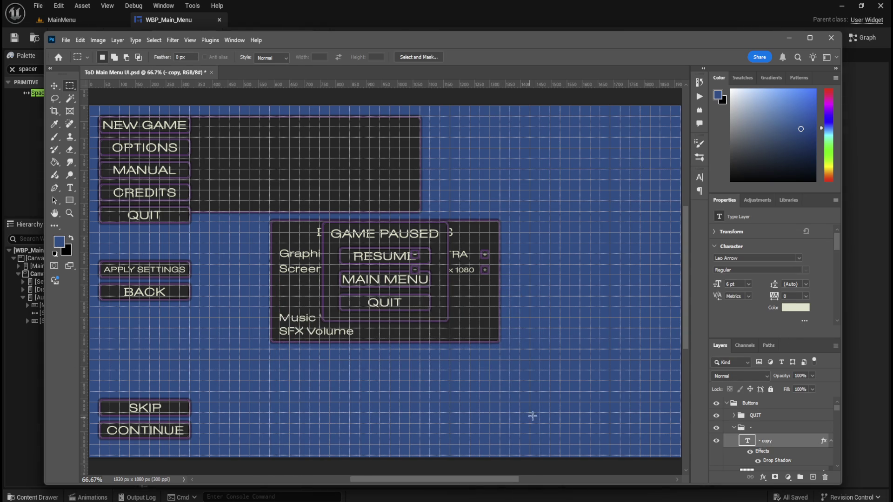
click(496, 24)
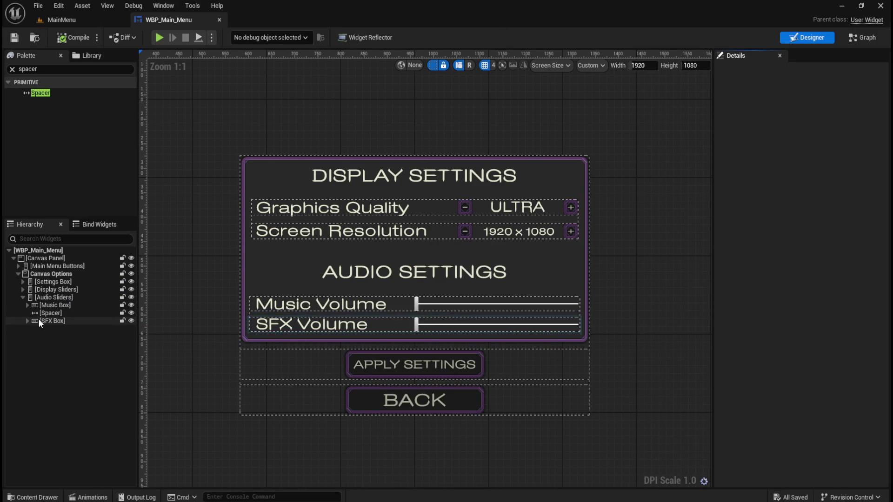
Step: Select the Music volume slider and set its bar colour's linear hex to e4e4d0
click(28, 306)
scroll(376, 331, up, 7)
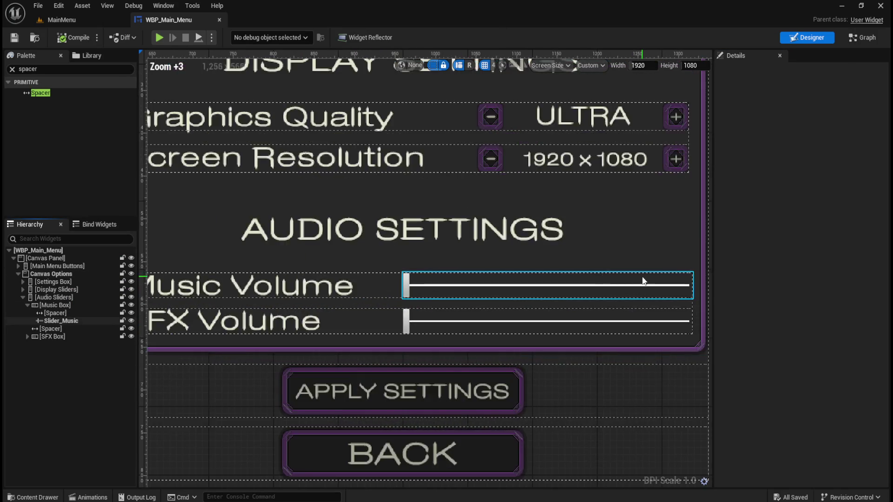
scroll(297, 317, down, 2)
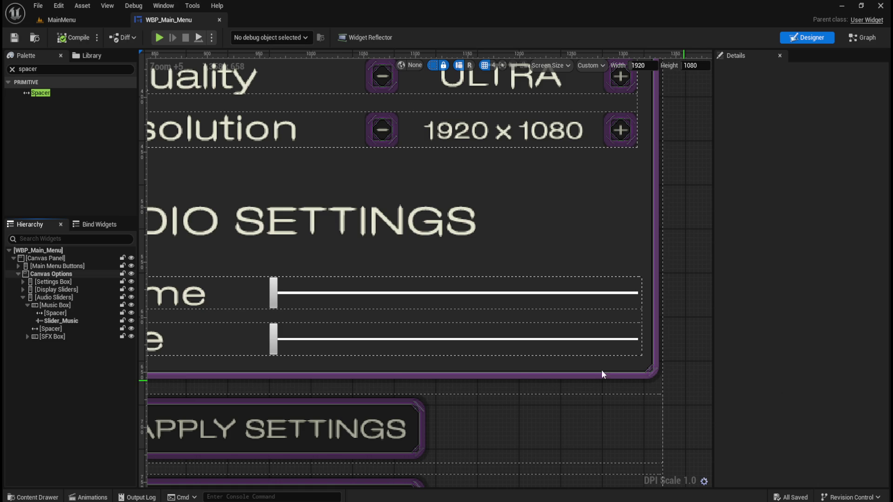
click(63, 322)
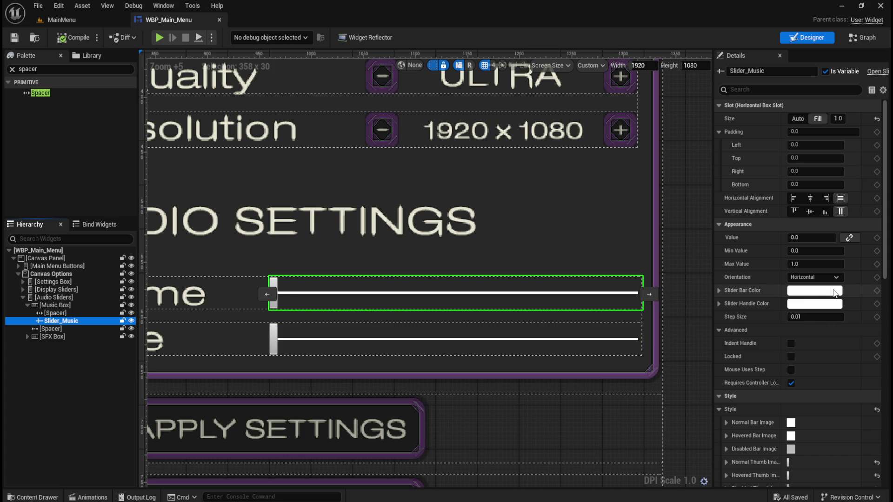
click(821, 295)
click(790, 446)
text(e4e4d0)
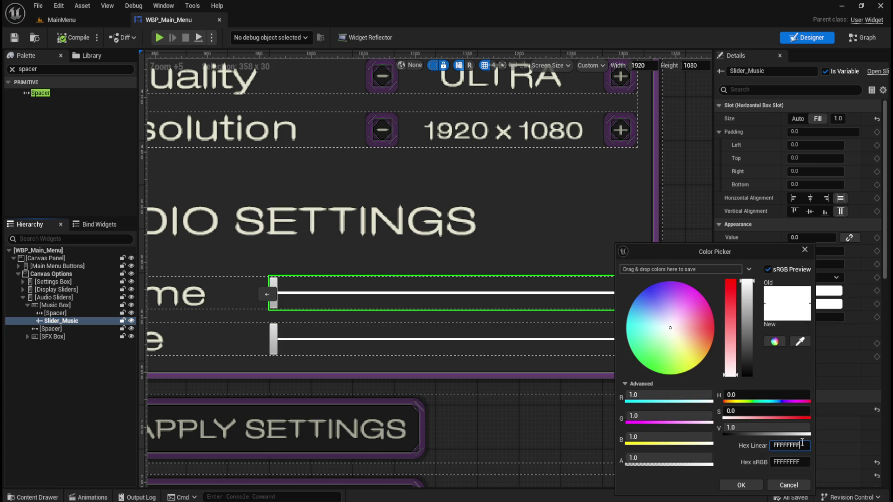
click(741, 485)
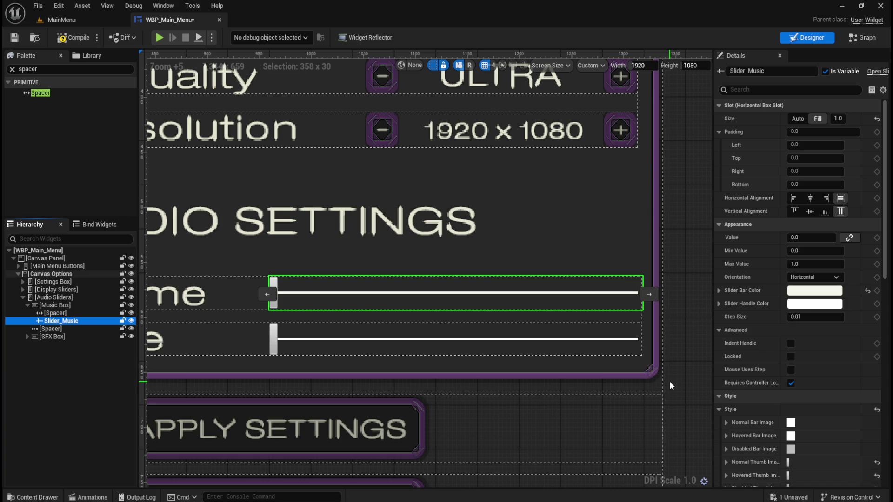
Step: Re-enter E4E4D0 as the Music slider bar's sRGB hex colour and verify it
scroll(457, 302, up, 5)
scroll(587, 305, down, 5)
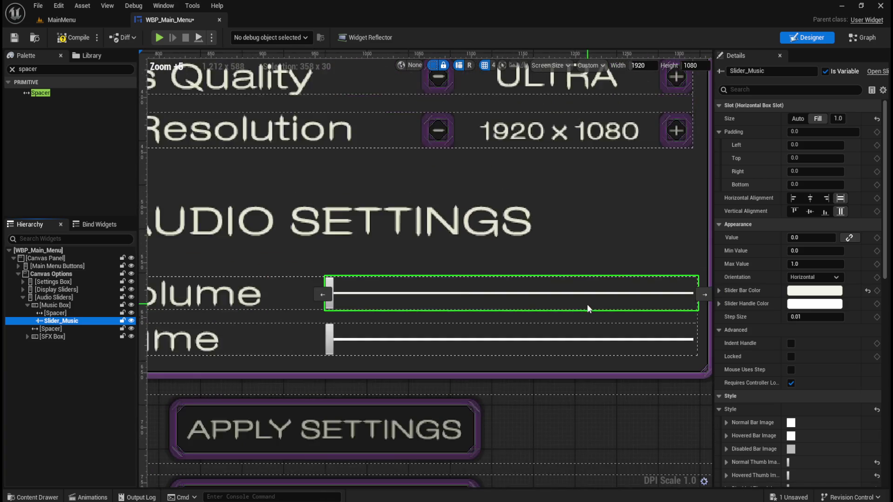
scroll(328, 258, up, 3)
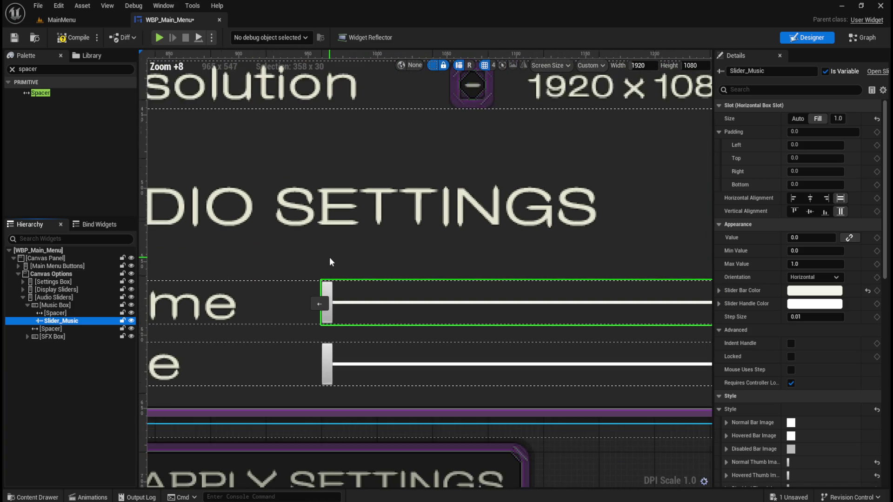
scroll(329, 257, down, 1)
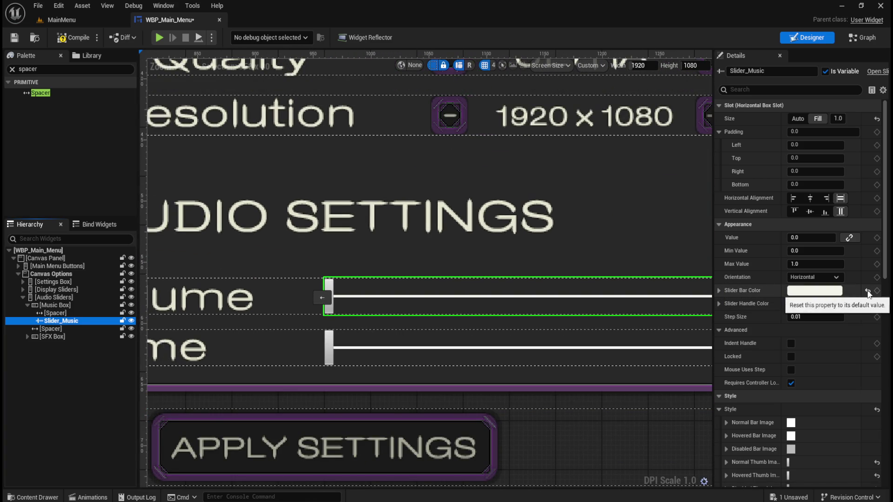
click(840, 291)
click(811, 459)
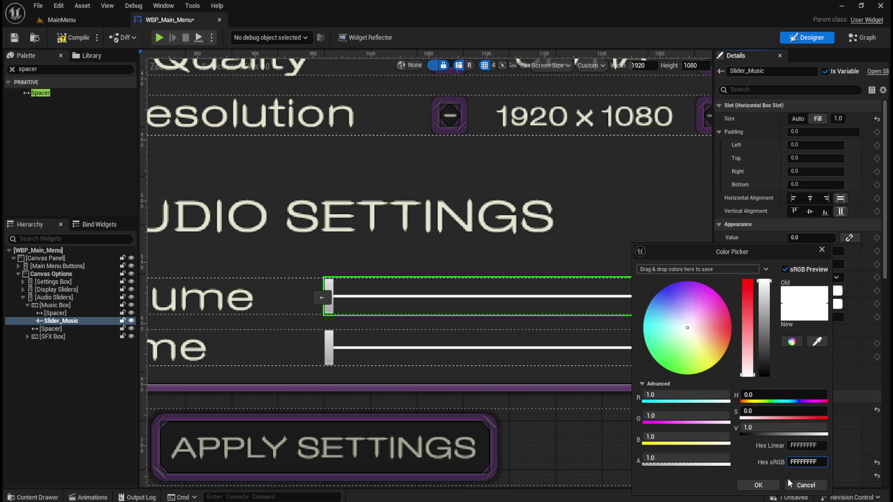
text(e4e4d0)
key(Return)
click(766, 486)
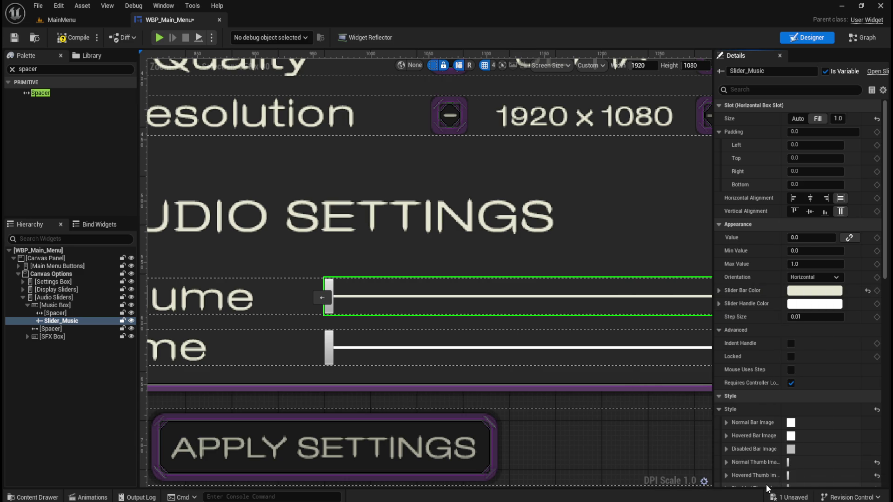
click(814, 290)
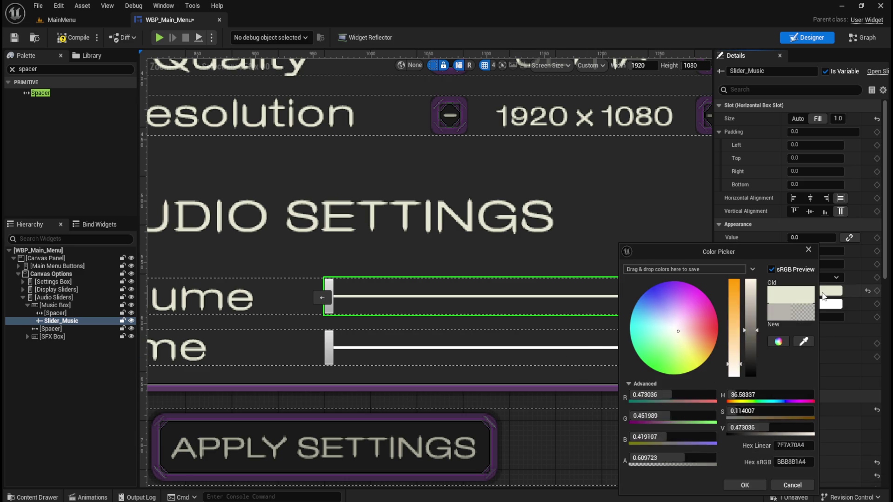
click(792, 485)
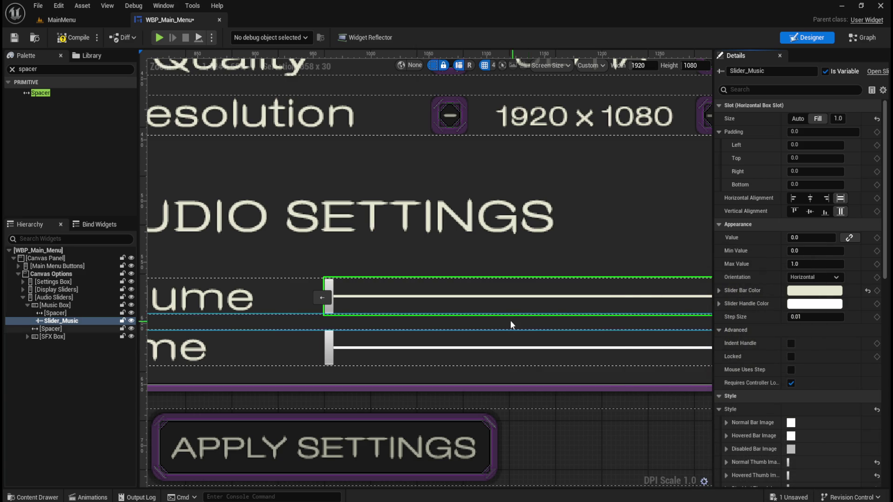
Step: Apply the same cream E4E4D0 bar colour to the SFX slider and launch the game preview
scroll(510, 320, down, 4)
scroll(546, 300, up, 3)
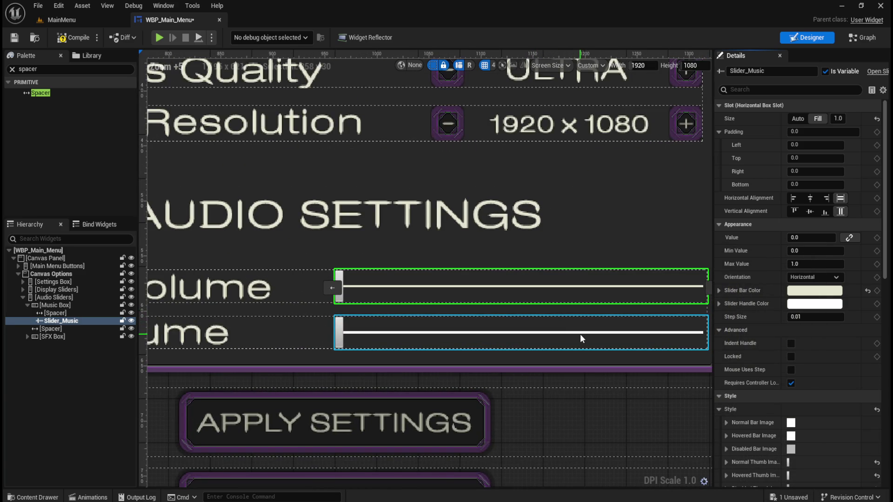
click(582, 333)
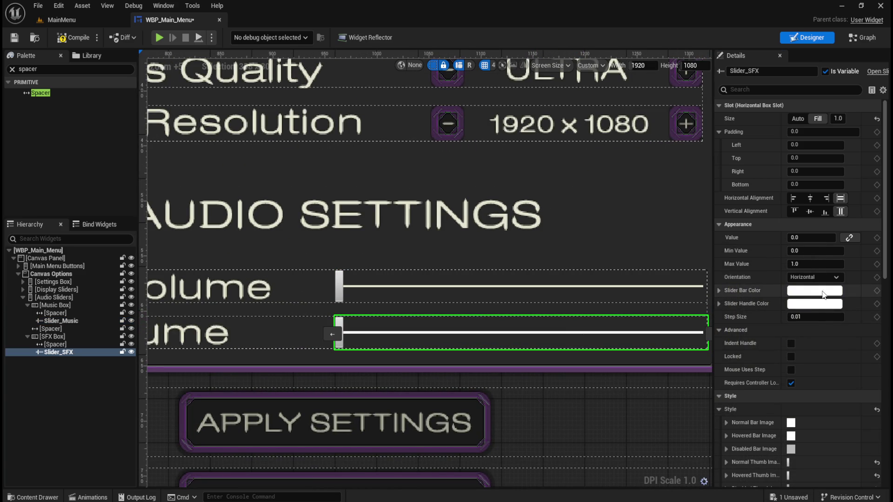
click(818, 291)
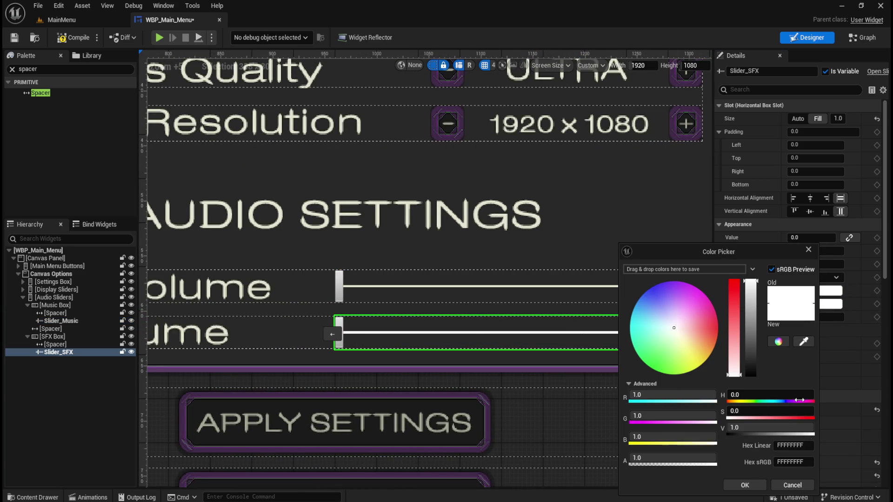
click(749, 484)
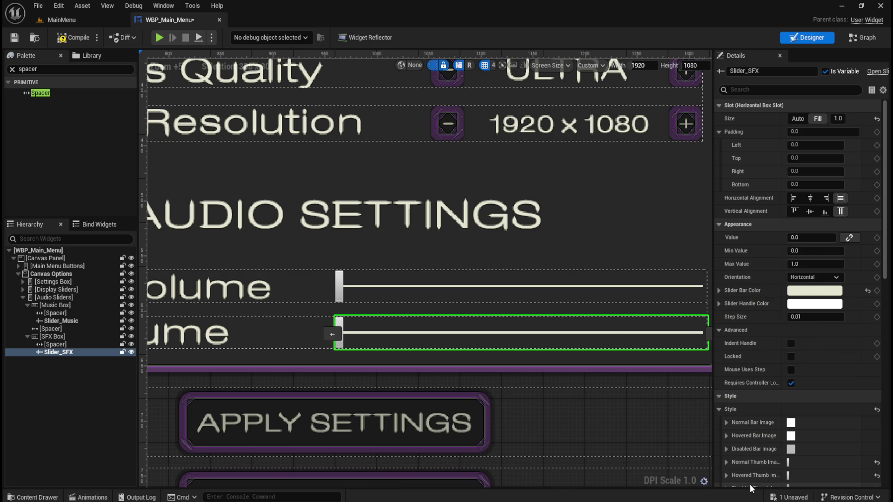
scroll(534, 311, down, 3)
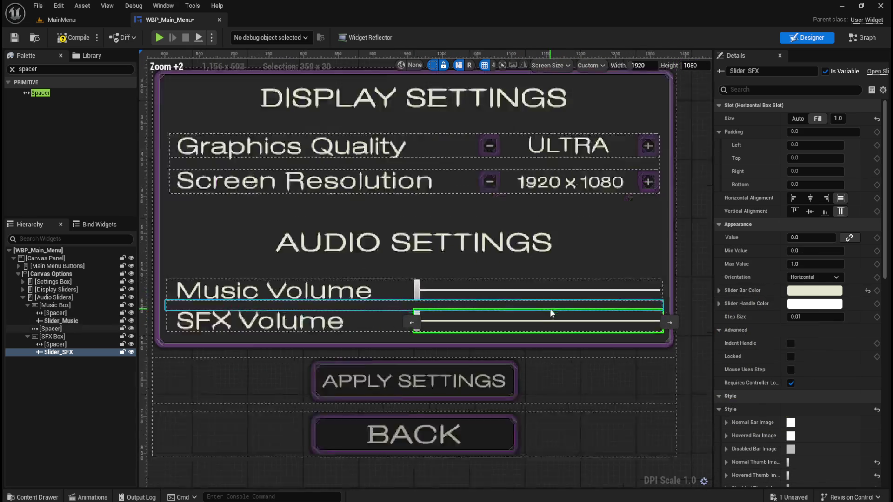
scroll(558, 307, up, 2)
scroll(618, 294, down, 3)
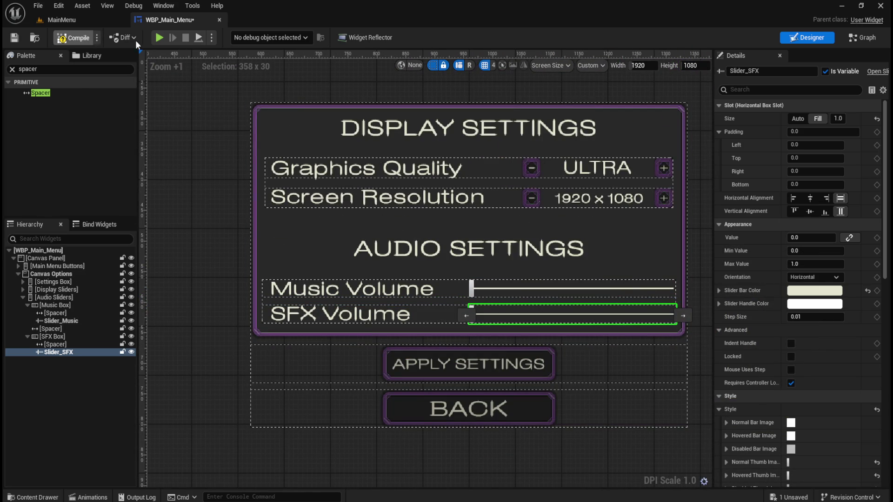
click(159, 37)
click(98, 76)
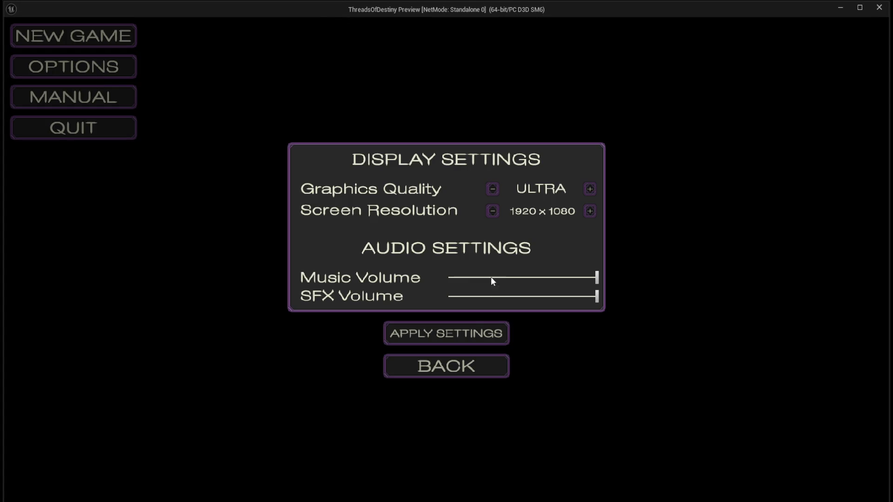
click(473, 371)
click(103, 124)
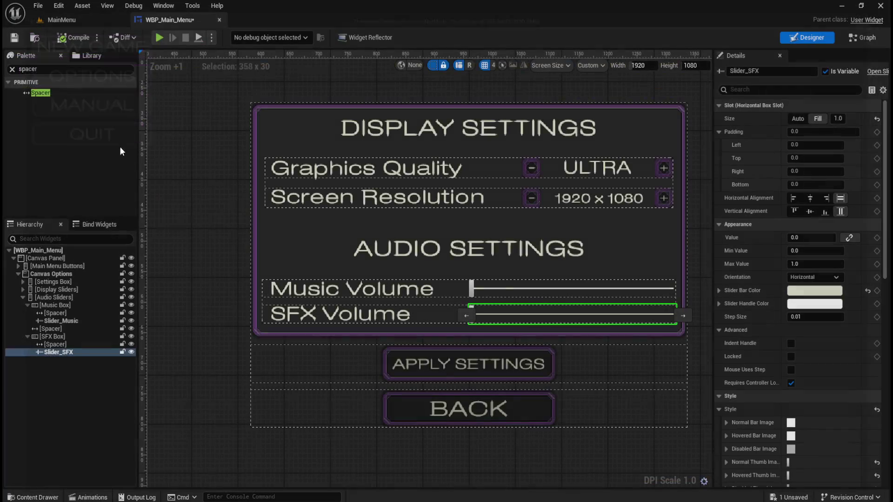
scroll(470, 321, up, 2)
click(617, 281)
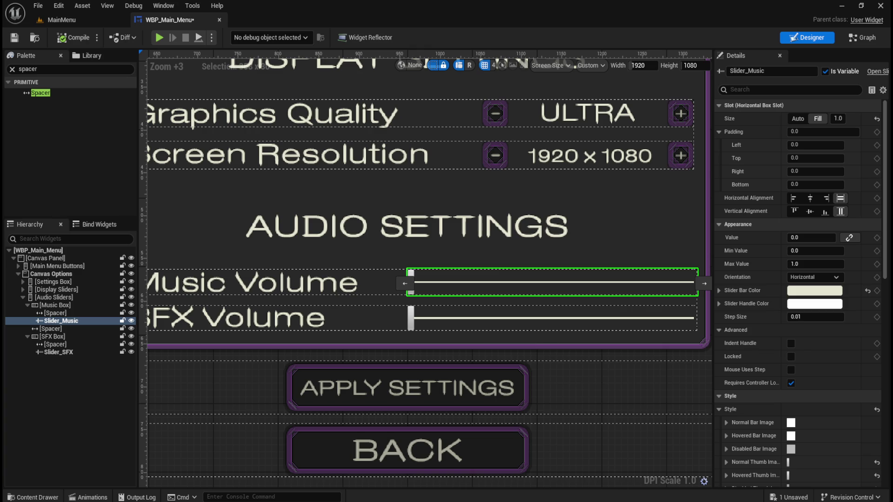
Step: Set the Music volume slider's bar thickness to 5
mouse_move(695, 351)
mouse_down()
mouse_move(139, 353)
mouse_move(101, 327)
mouse_move(73, 326)
mouse_up()
click(55, 313)
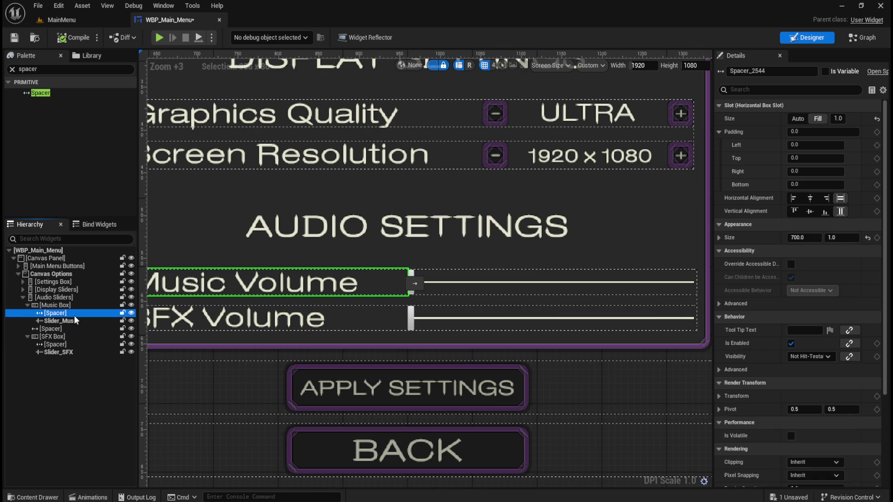
click(60, 320)
scroll(763, 341, down, 2)
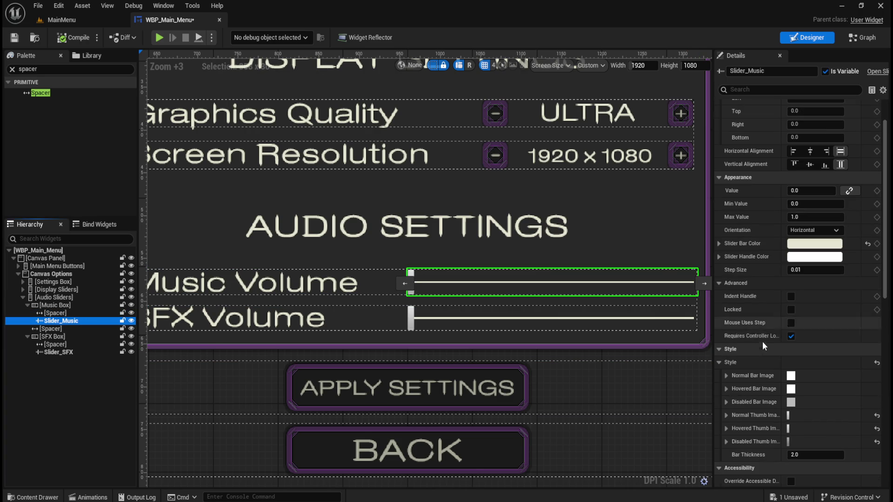
scroll(758, 328, down, 2)
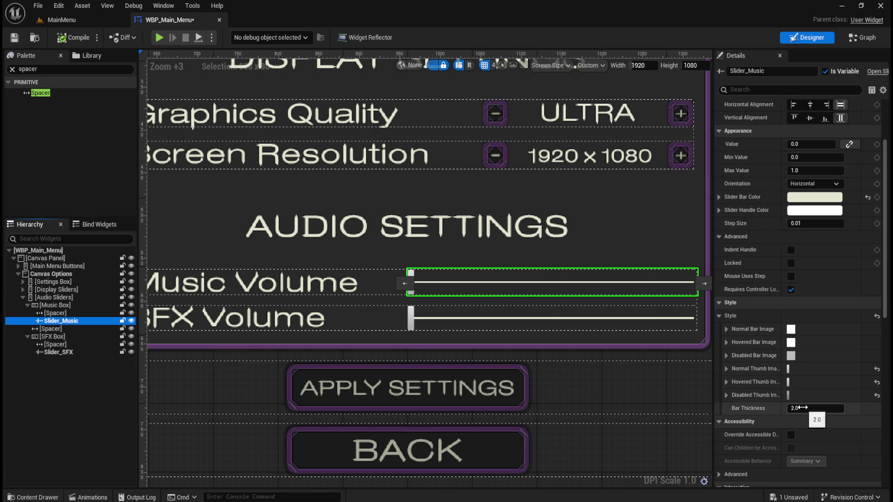
click(803, 408)
text(5)
key(Return)
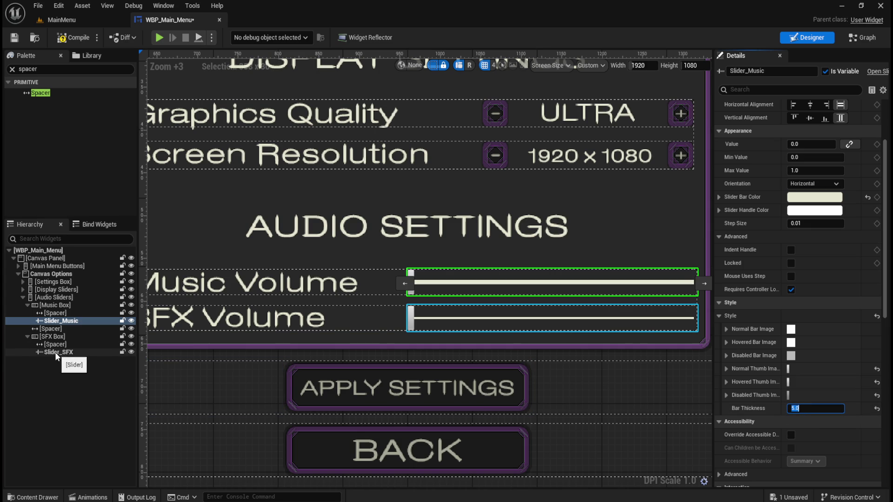
Step: Set the SFX volume slider's bar thickness to 5 as well
click(56, 352)
click(789, 409)
text(5)
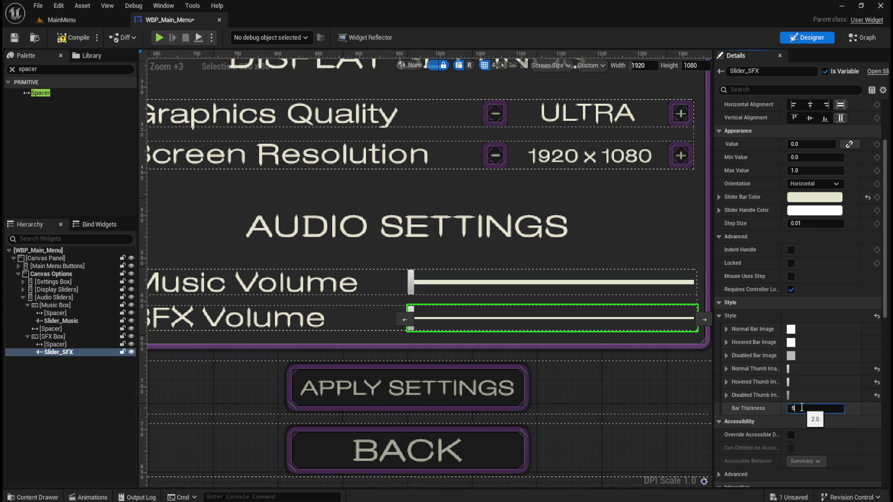
key(Return)
click(447, 341)
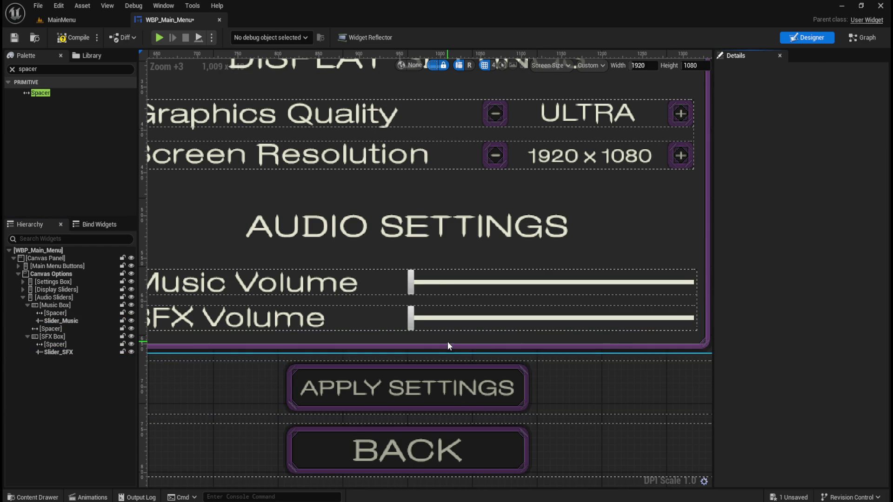
Step: Compile and save WBP_Main_Menu, then switch to the Photoshop mockup
scroll(465, 337, down, 2)
scroll(531, 341, up, 1)
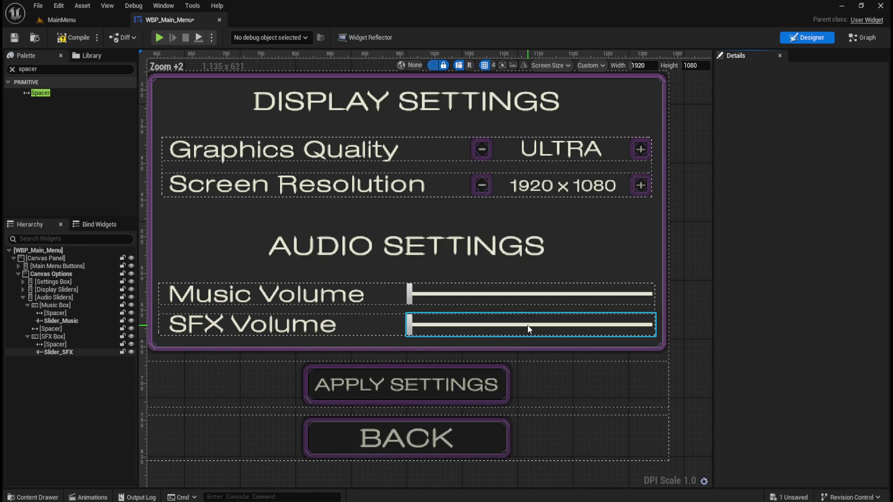
click(73, 37)
click(14, 37)
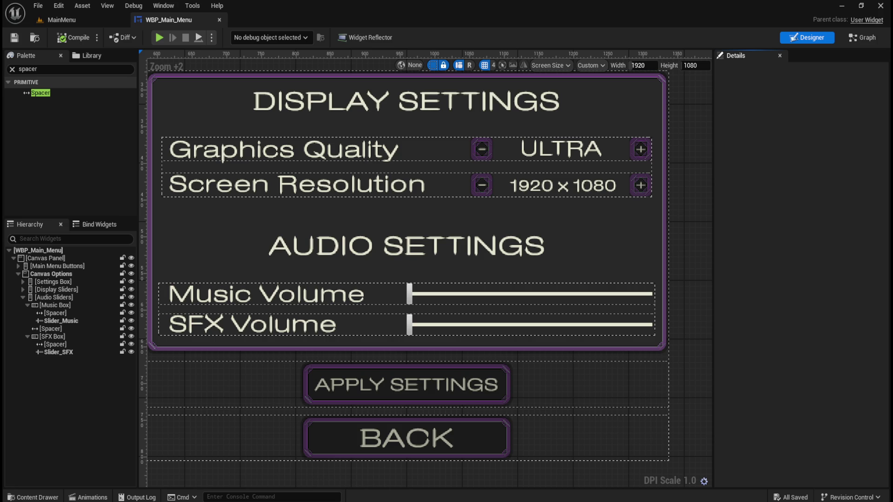
key(alt+Tab)
Step: With the Move tool, select the settings panel frame layer to read its size
scroll(493, 292, up, 3)
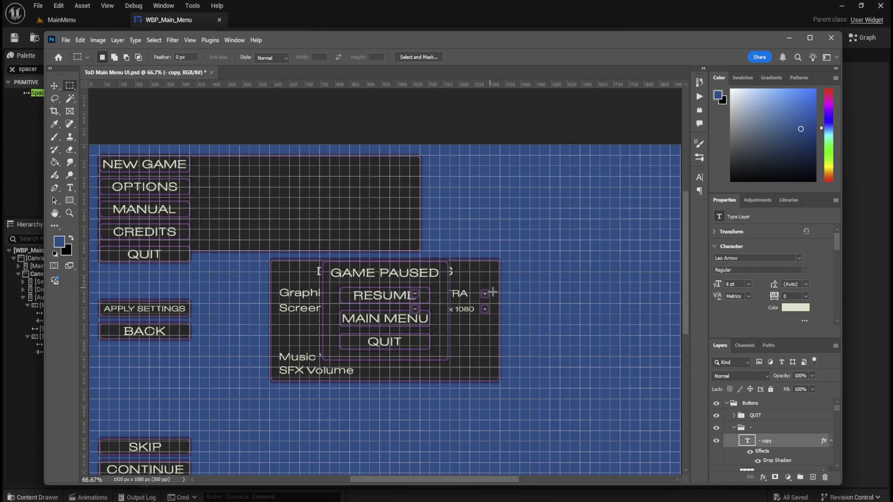
scroll(493, 292, up, 10)
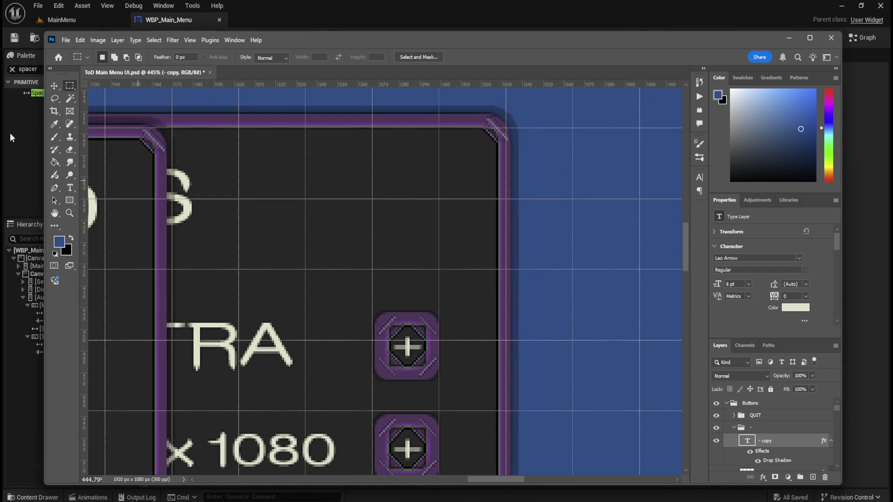
click(54, 86)
click(508, 237)
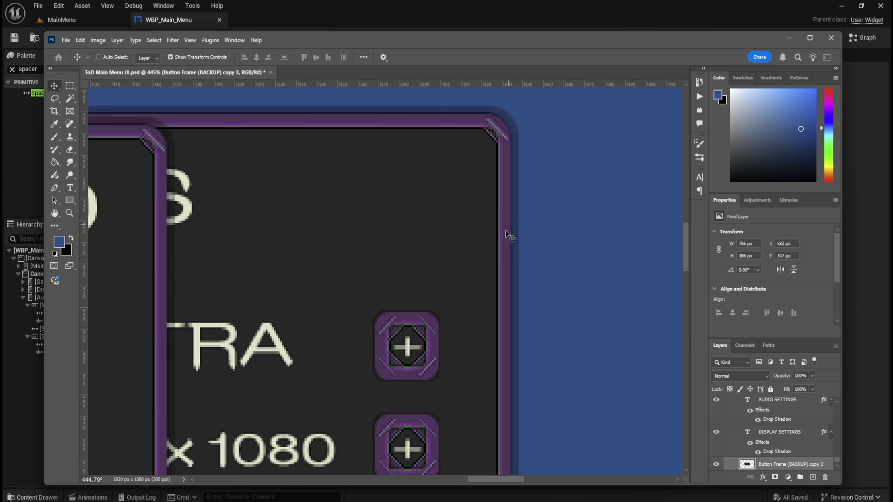
click(579, 222)
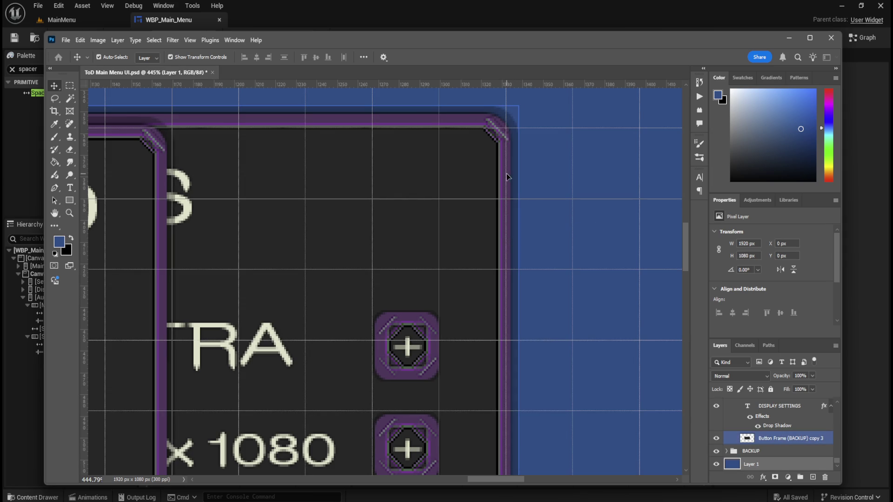
click(502, 178)
Step: Inspect the background, pause menu frame and QUIT button frame layers
scroll(780, 299, down, 3)
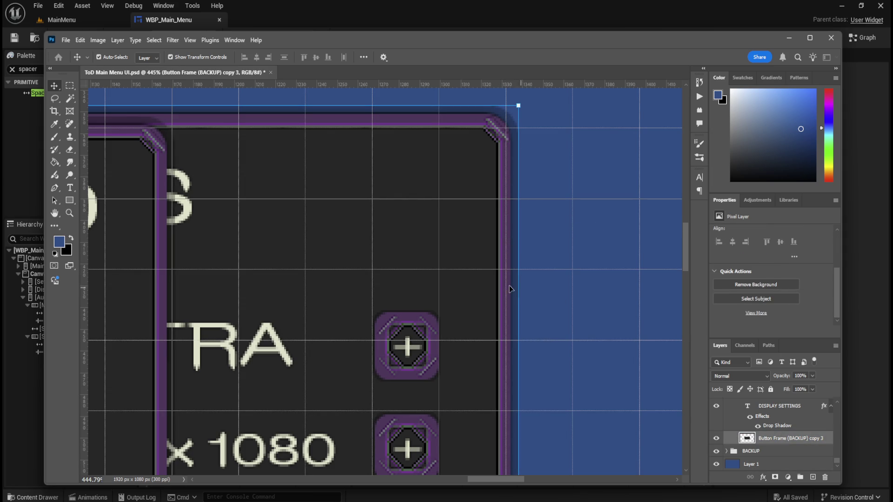
click(584, 261)
scroll(572, 261, down, 5)
scroll(570, 259, up, 3)
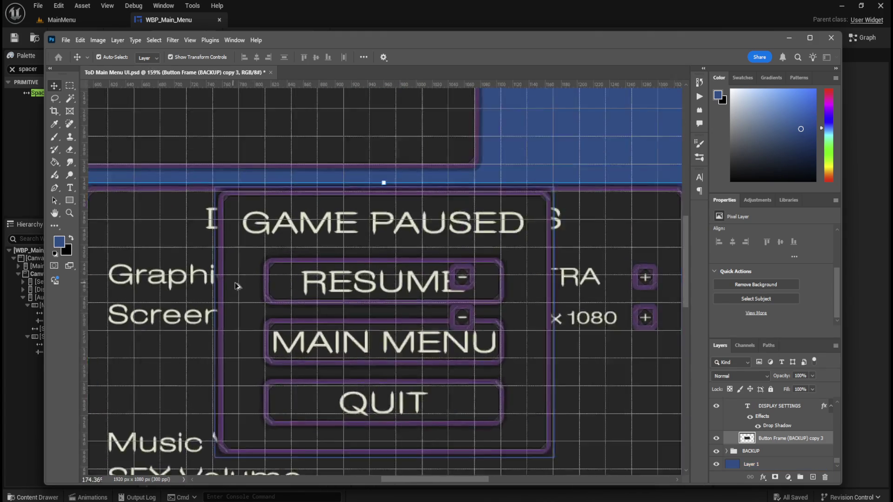
click(615, 246)
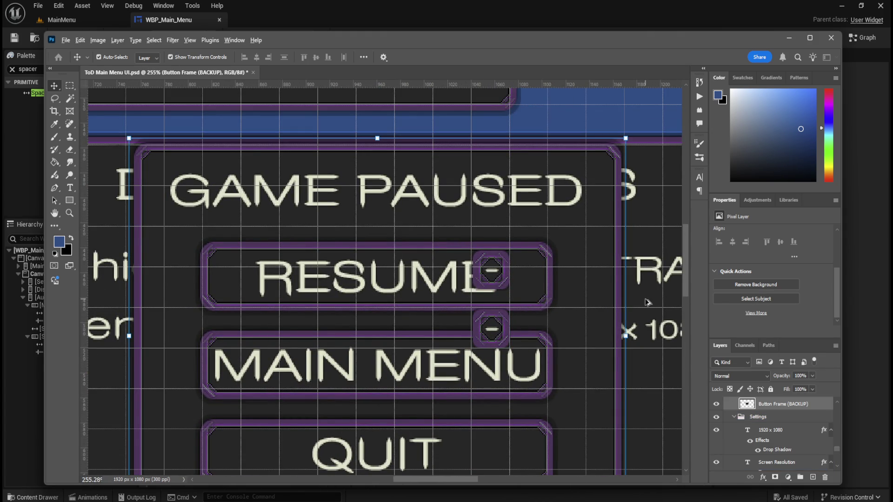
scroll(558, 269, down, 3)
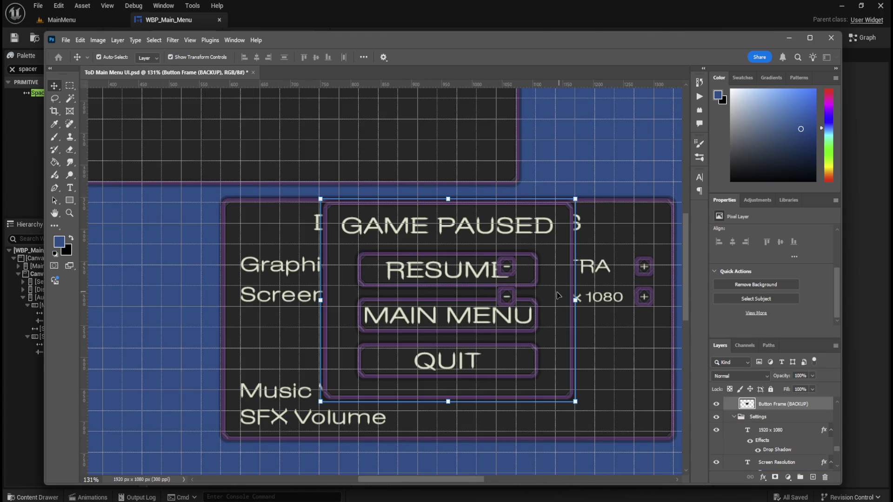
scroll(559, 271, down, 3)
scroll(289, 258, up, 6)
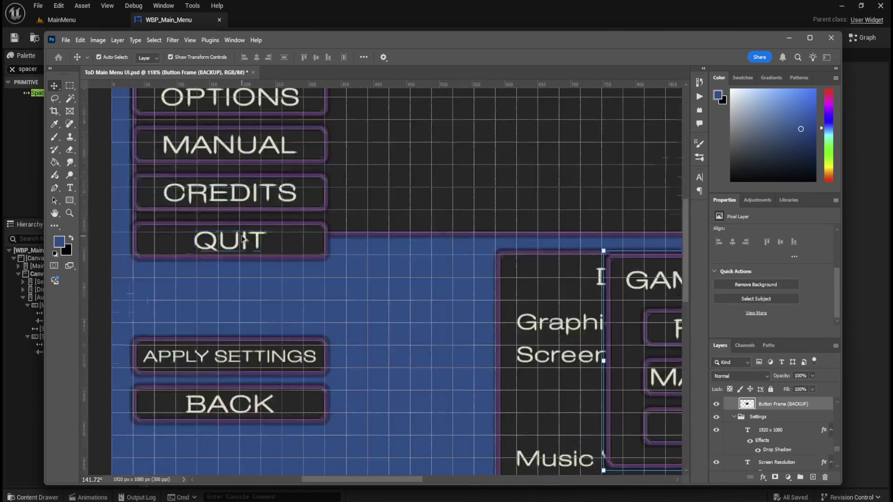
click(335, 271)
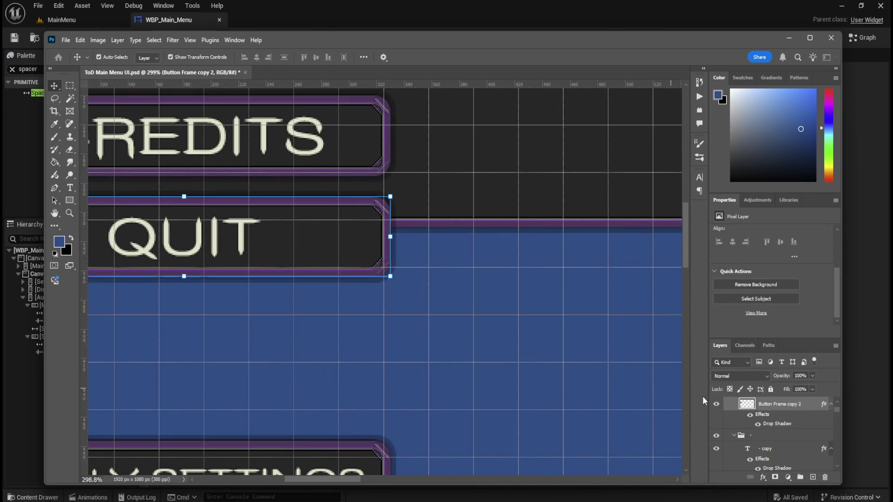
Step: Zoom over the mockup, then return to the Unreal widget designer
scroll(744, 428, down, 2)
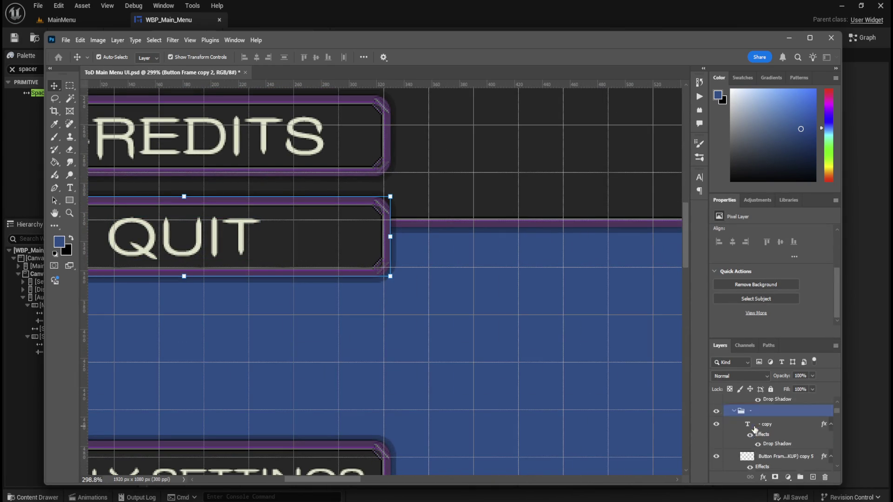
scroll(314, 247, up, 4)
scroll(425, 281, up, 2)
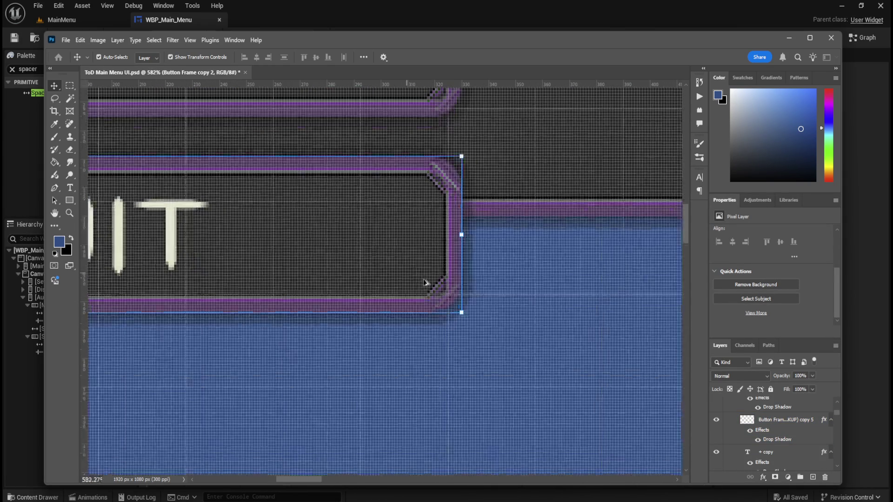
scroll(425, 281, down, 4)
scroll(449, 285, up, 3)
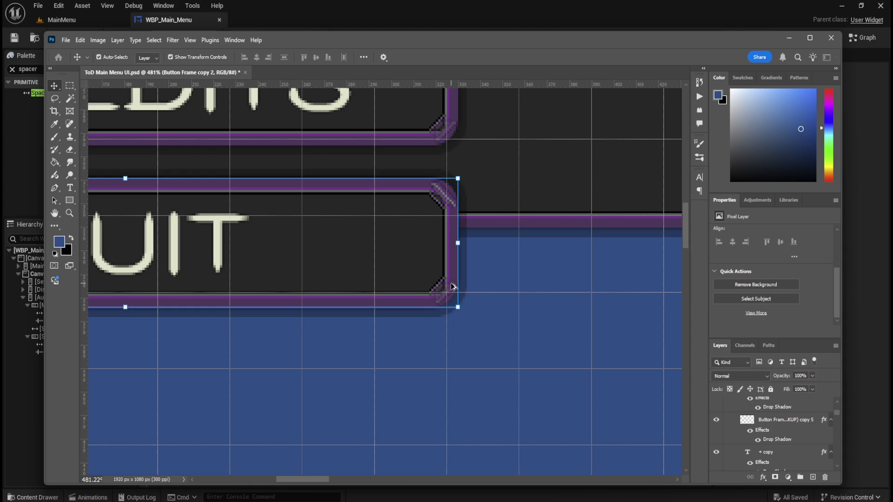
scroll(297, 268, down, 5)
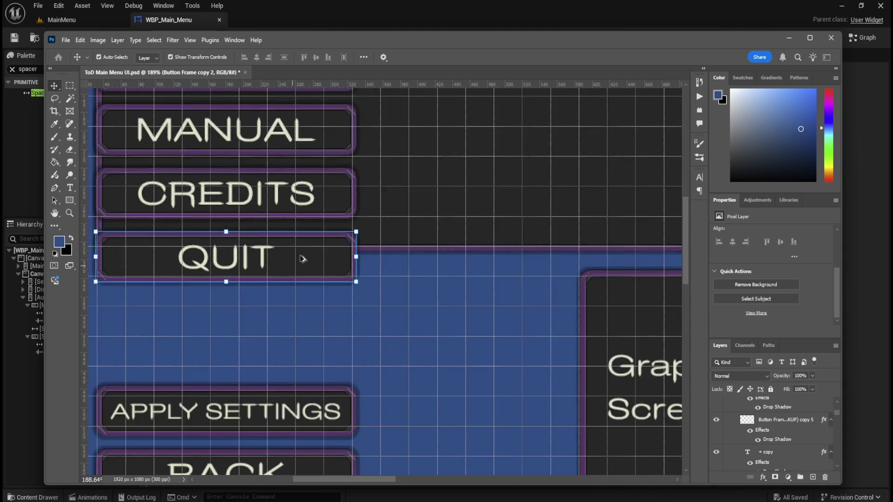
scroll(328, 169, up, 1)
scroll(329, 169, up, 2)
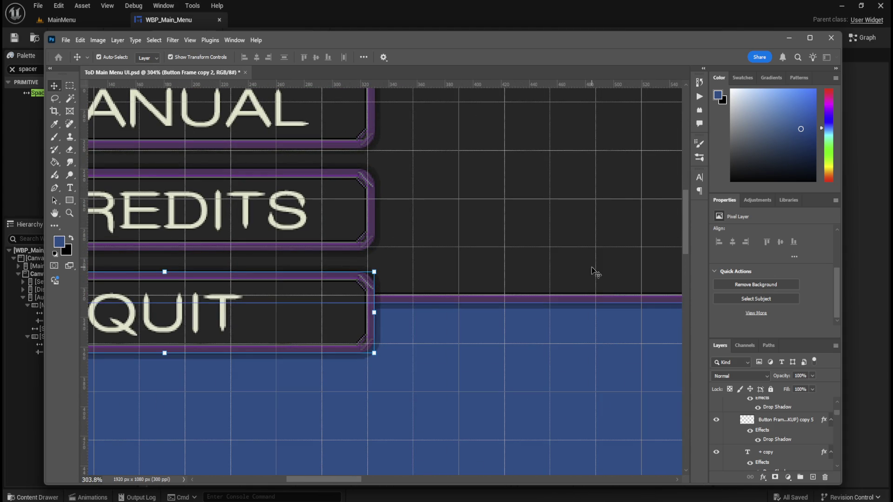
scroll(274, 196, up, 1)
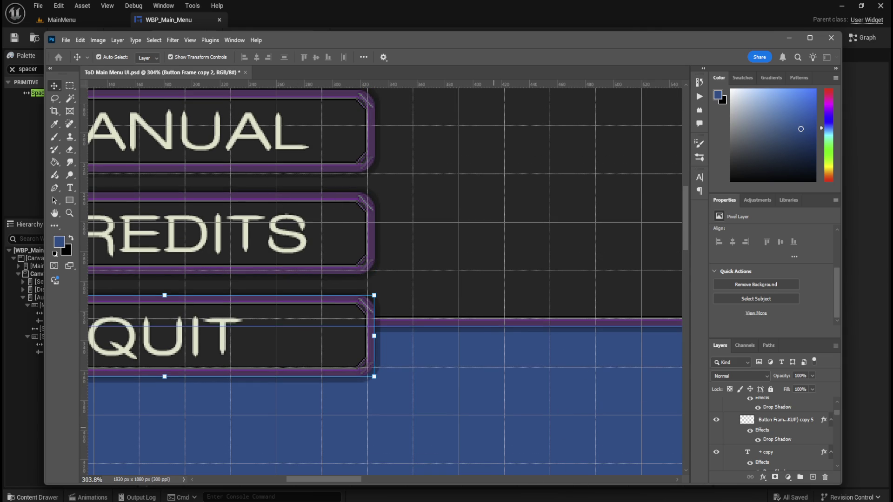
mouse_move(538, 498)
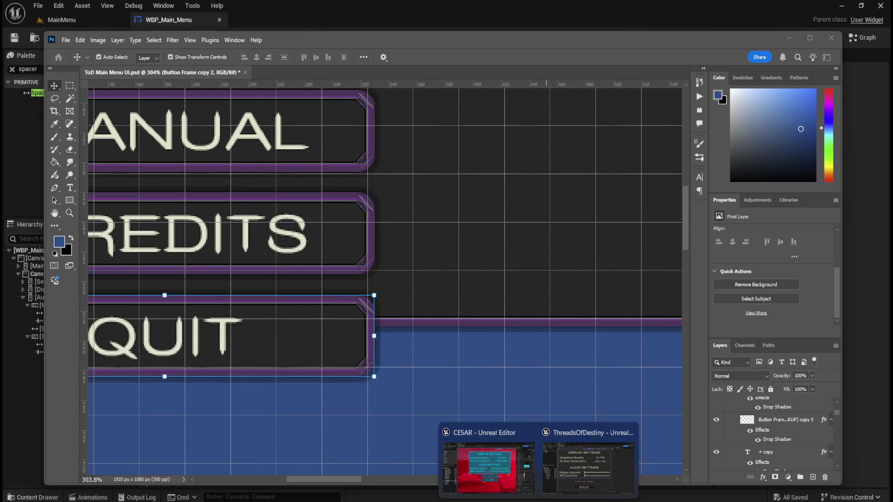
click(571, 484)
Step: Eyedrop the panel frame's purple (7E3E95) as the Music slider's handle colour
scroll(659, 331, up, 2)
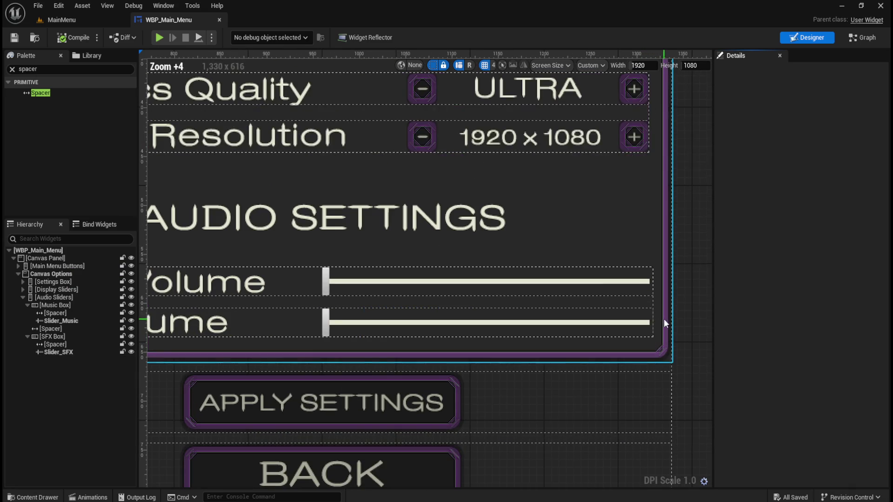
click(629, 287)
click(629, 287)
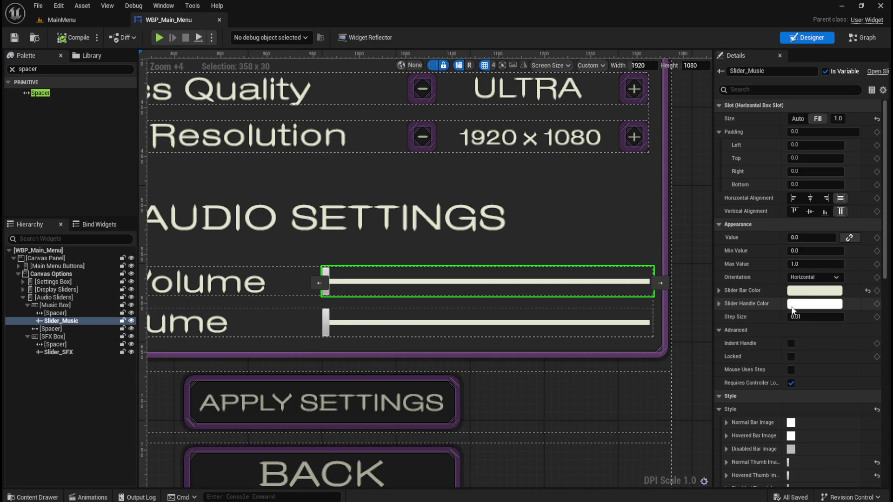
click(810, 305)
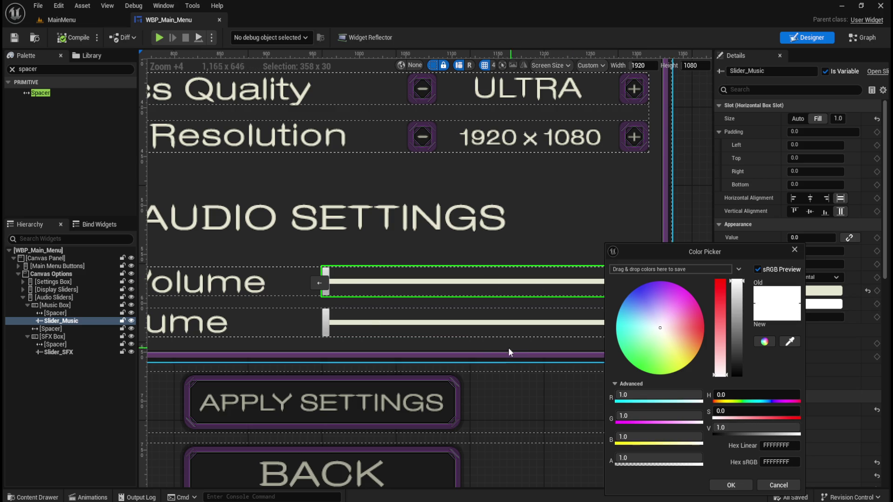
click(790, 341)
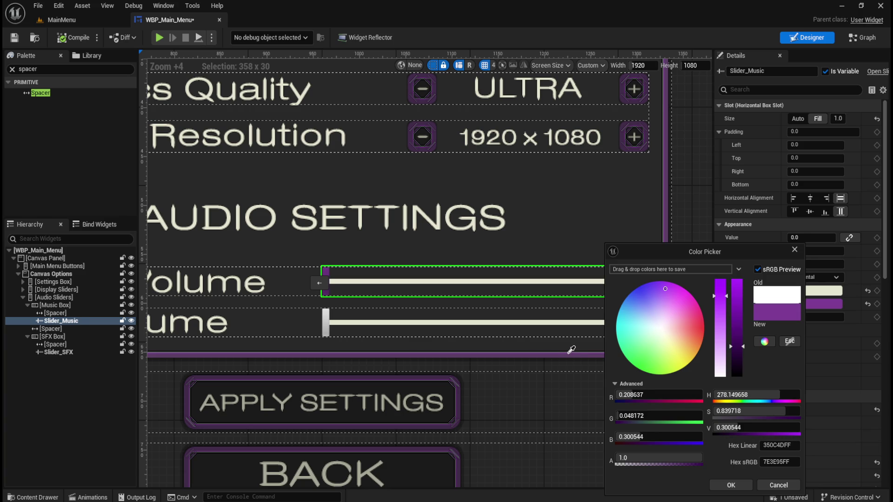
click(571, 349)
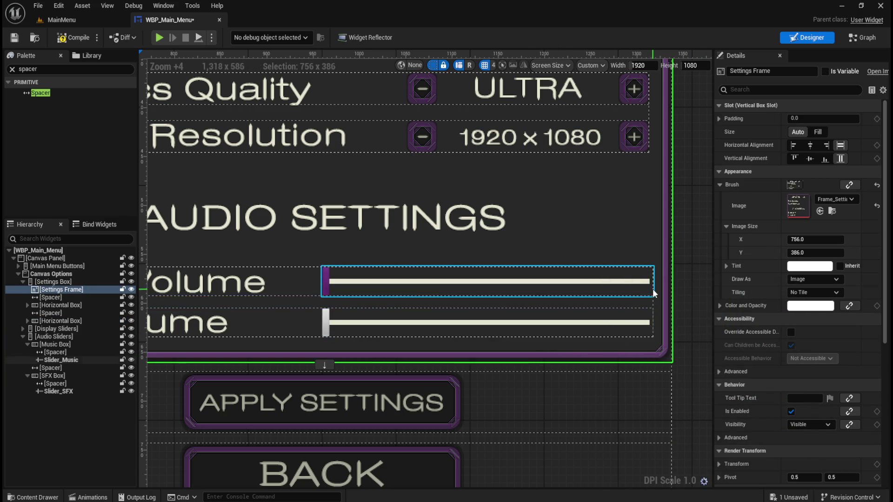
scroll(652, 291, down, 3)
scroll(435, 298, up, 5)
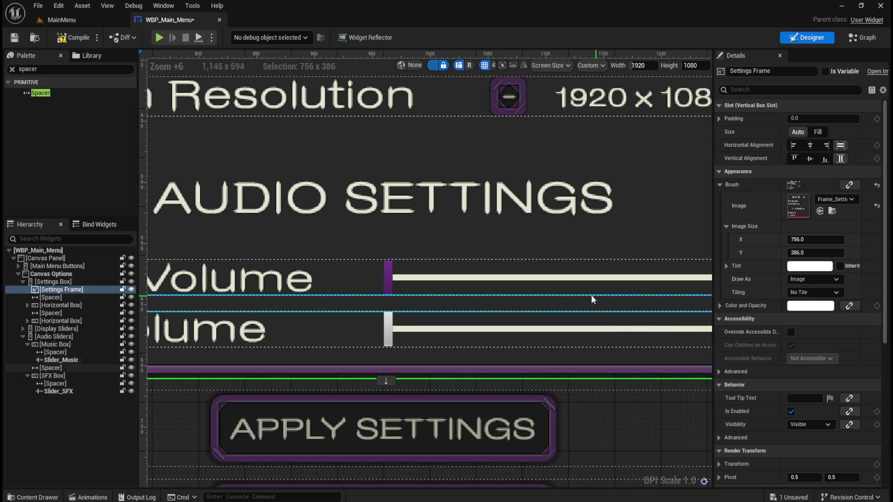
scroll(366, 284, down, 5)
scroll(496, 282, up, 3)
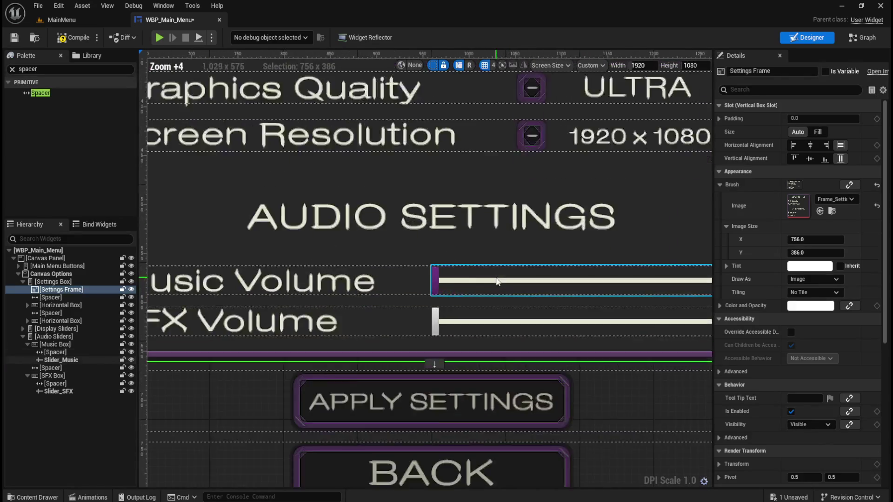
scroll(497, 282, up, 6)
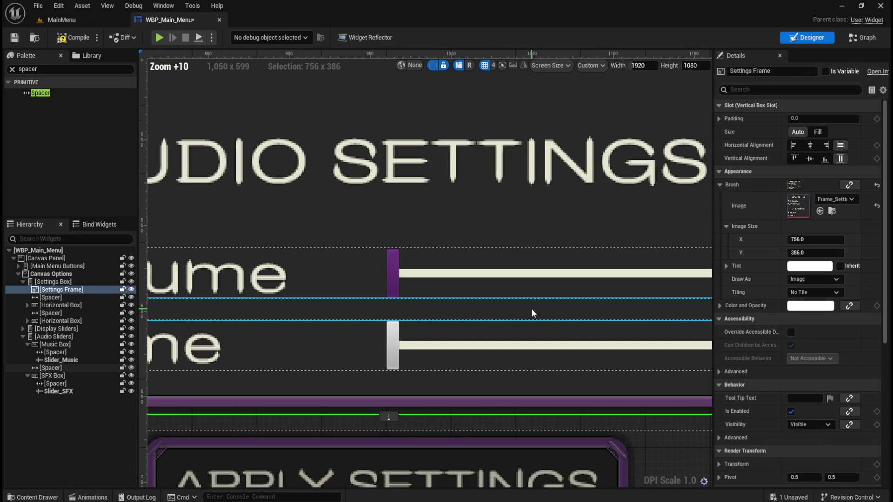
scroll(548, 294, down, 1)
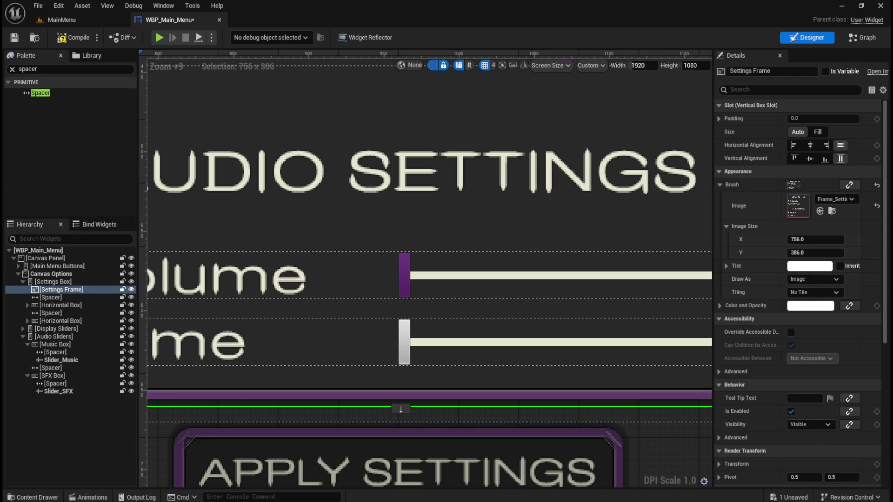
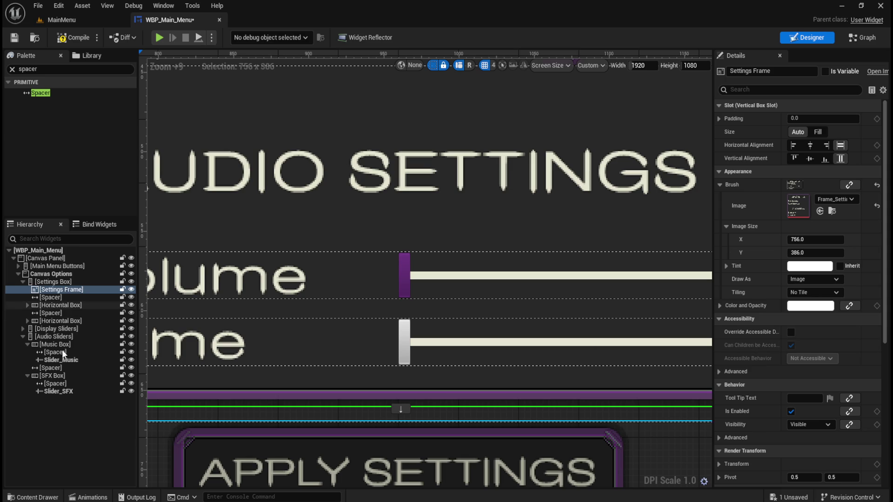
Step: Select Slider_Music and set its Normal Thumb Image size Y to 25
click(59, 360)
scroll(768, 428, down, 3)
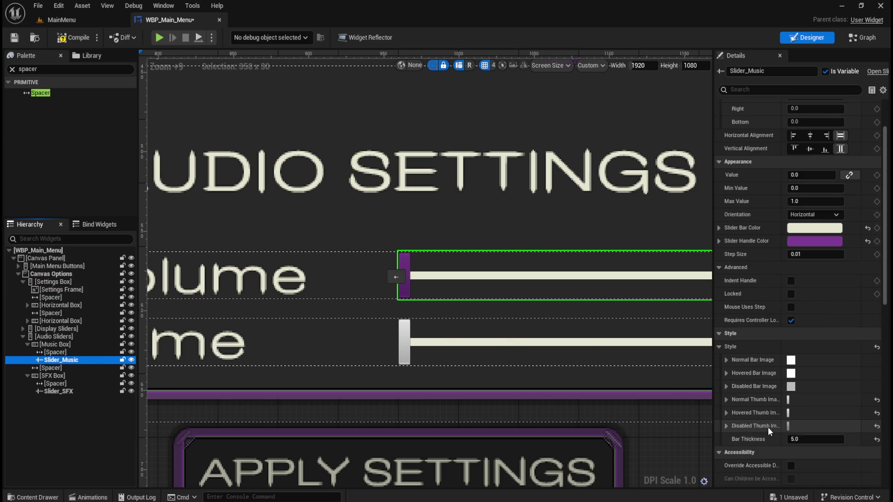
click(726, 400)
scroll(777, 429, down, 2)
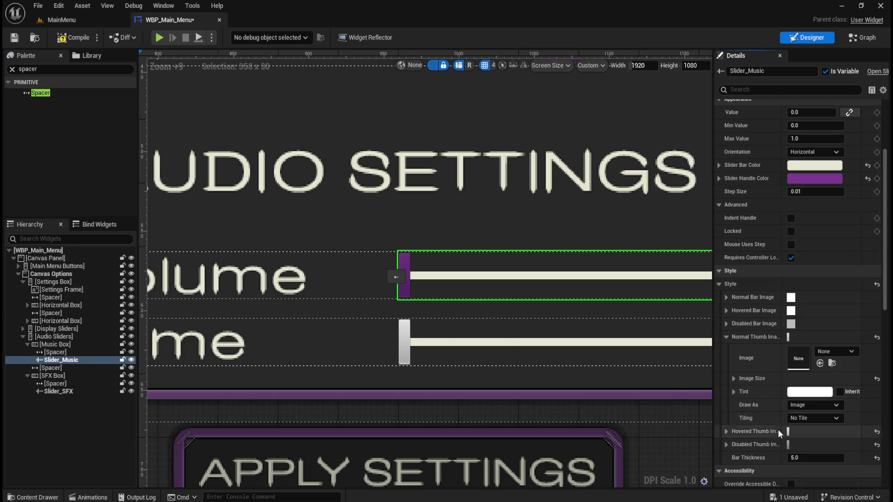
click(734, 379)
click(808, 404)
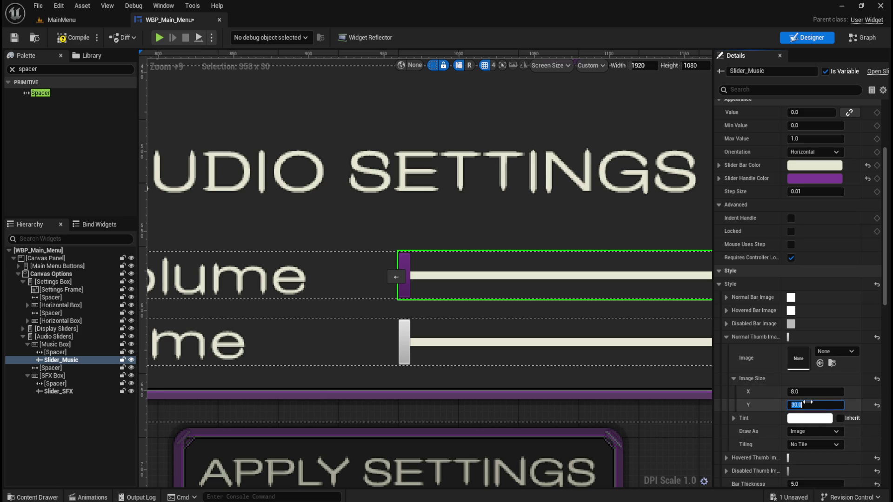
key(Return)
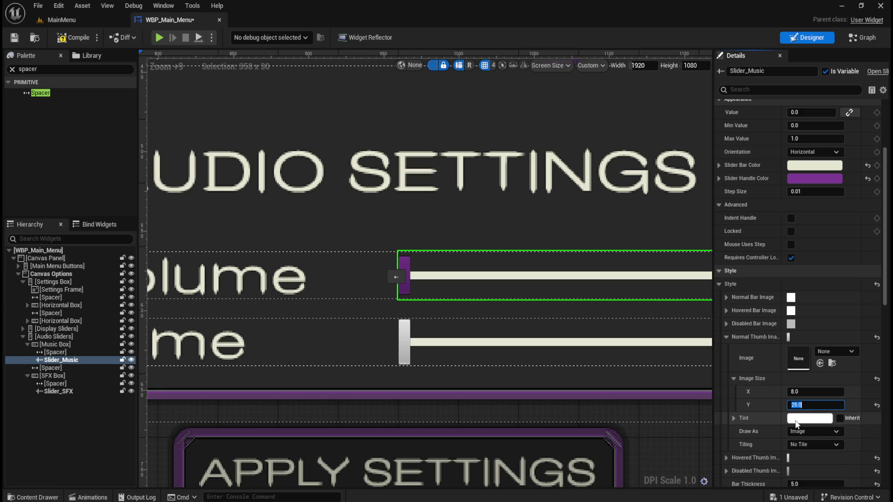
Step: Try a normal thumb height of 14, then restore it to 25
scroll(469, 303, down, 5)
scroll(479, 305, up, 6)
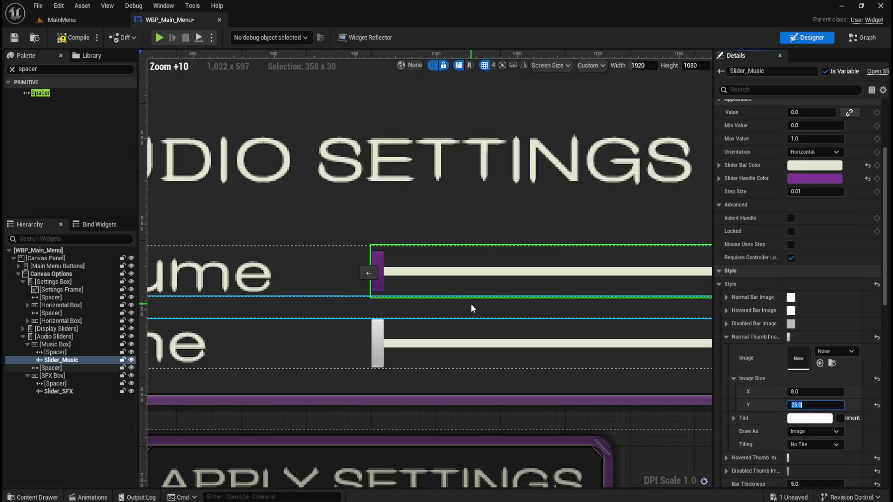
text(14)
key(Return)
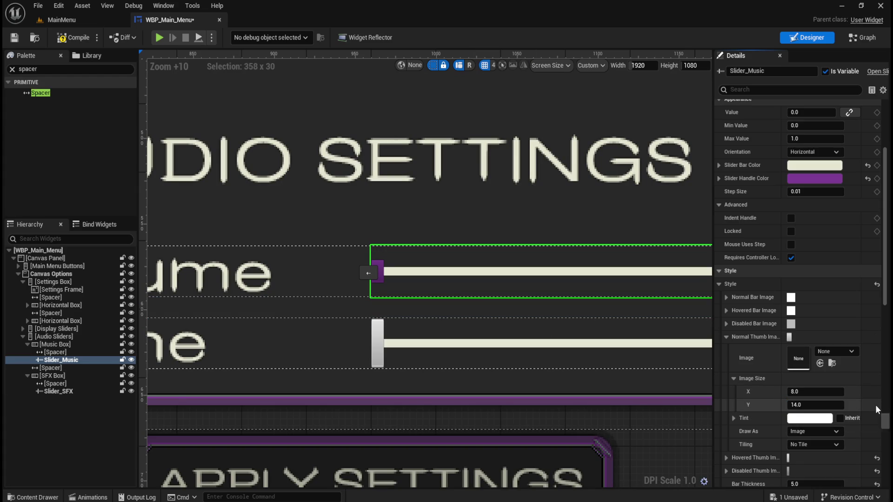
click(817, 404)
text(2)
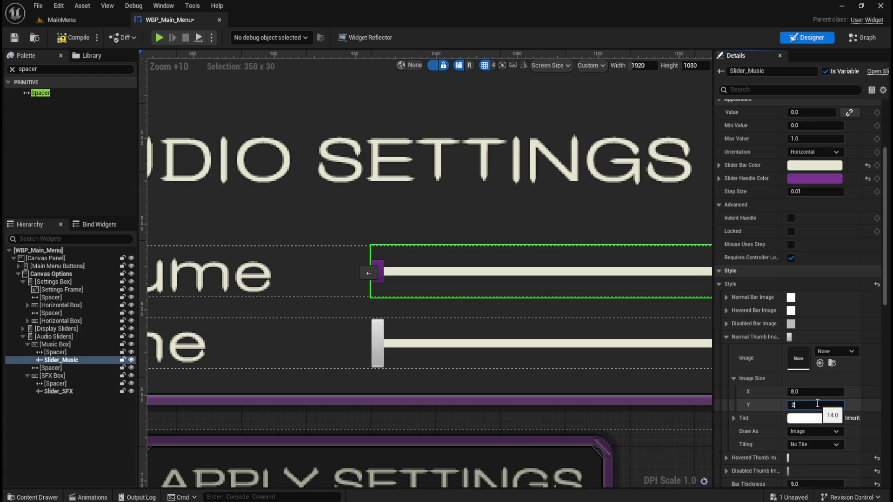
text(5)
key(Return)
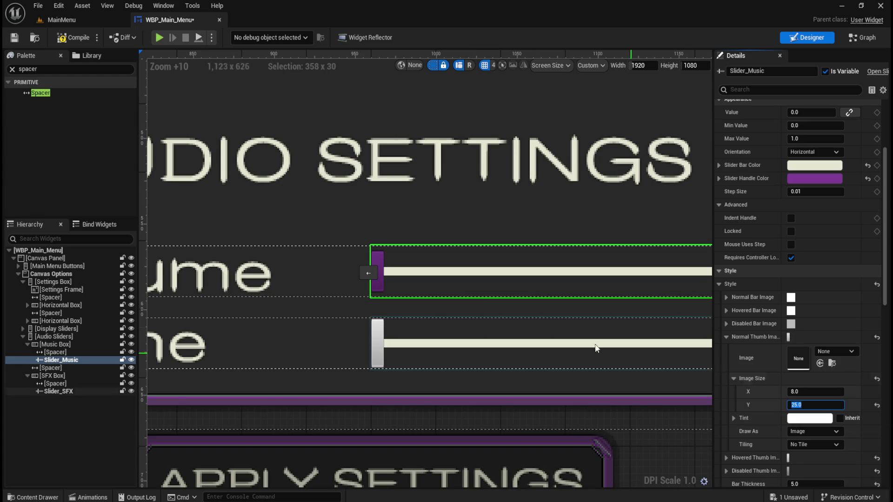
click(726, 337)
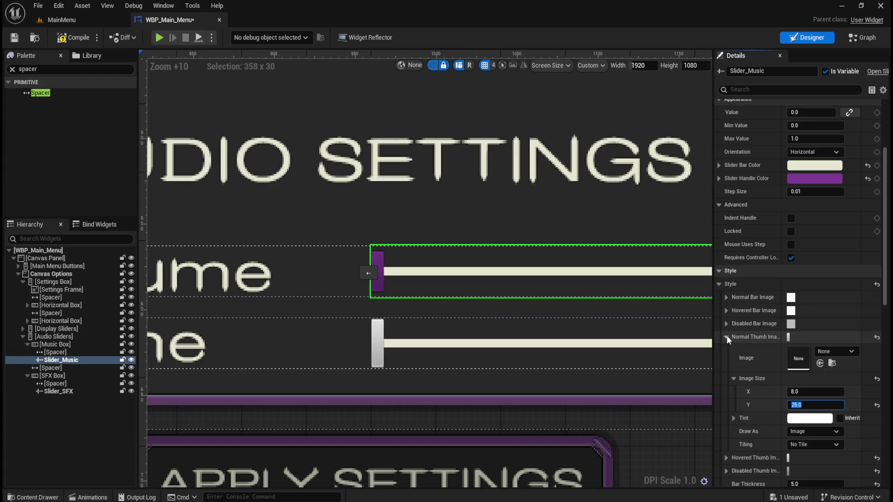
Step: Set the Hovered and Disabled Thumb Image size Y to 25
click(726, 349)
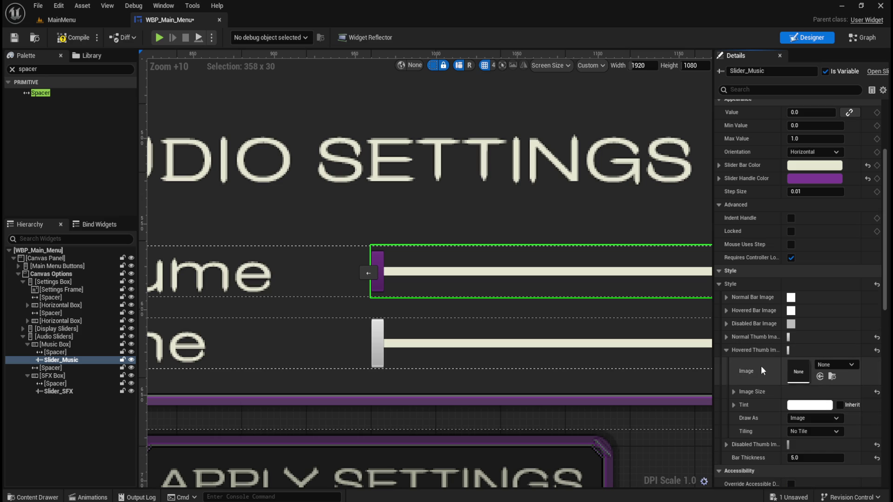
click(734, 392)
click(816, 418)
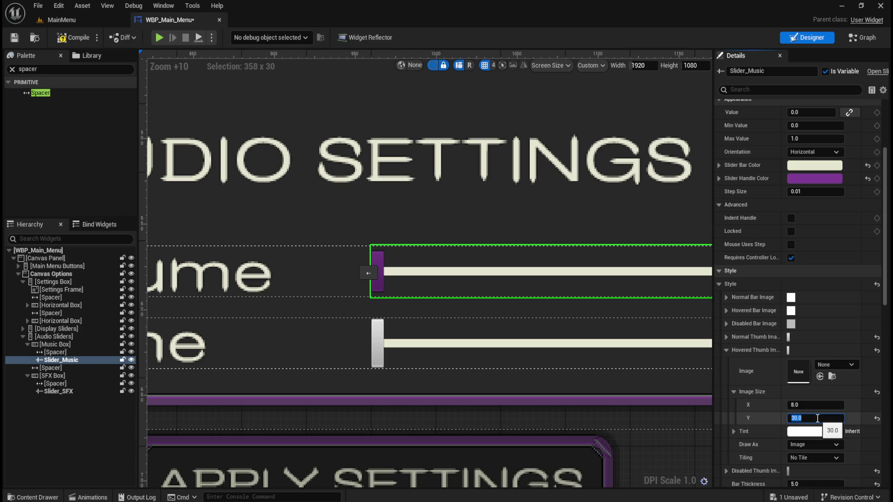
text(25)
key(Return)
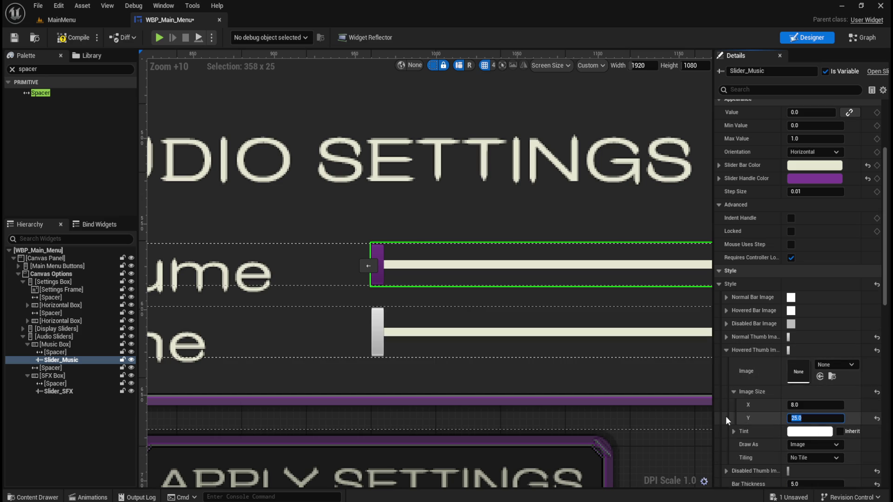
click(728, 350)
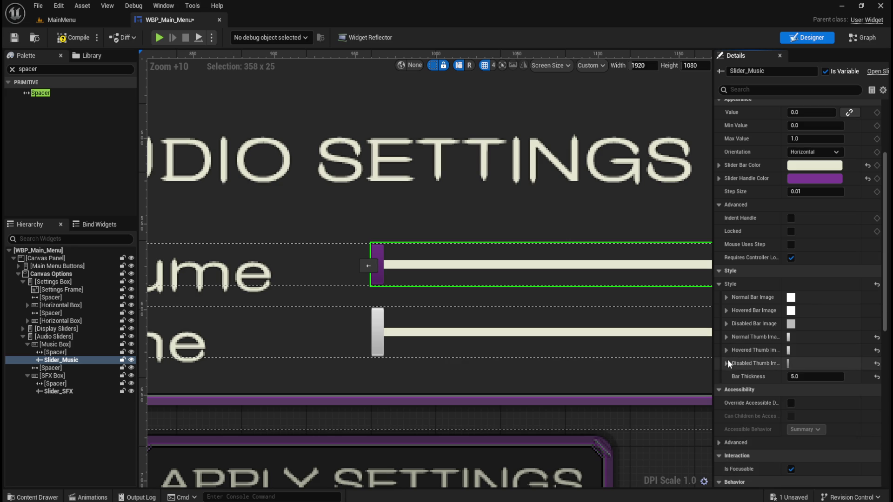
click(726, 364)
click(806, 431)
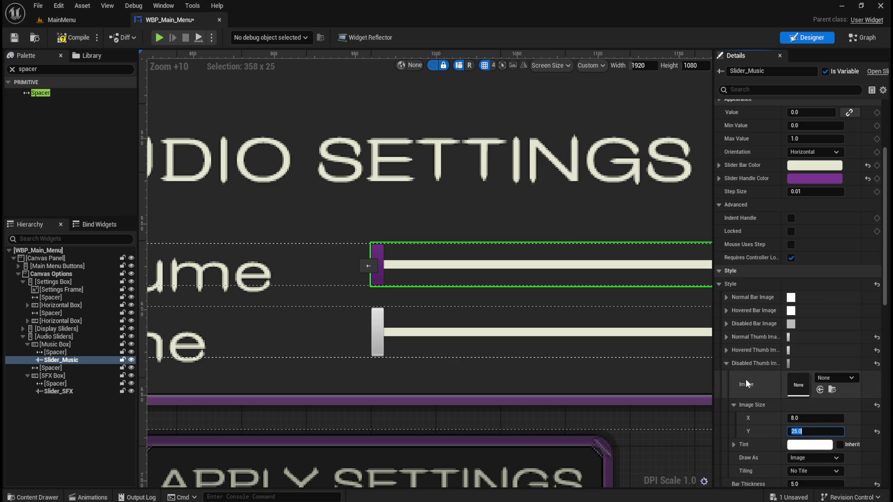
click(726, 363)
scroll(277, 297, down, 3)
scroll(277, 297, down, 4)
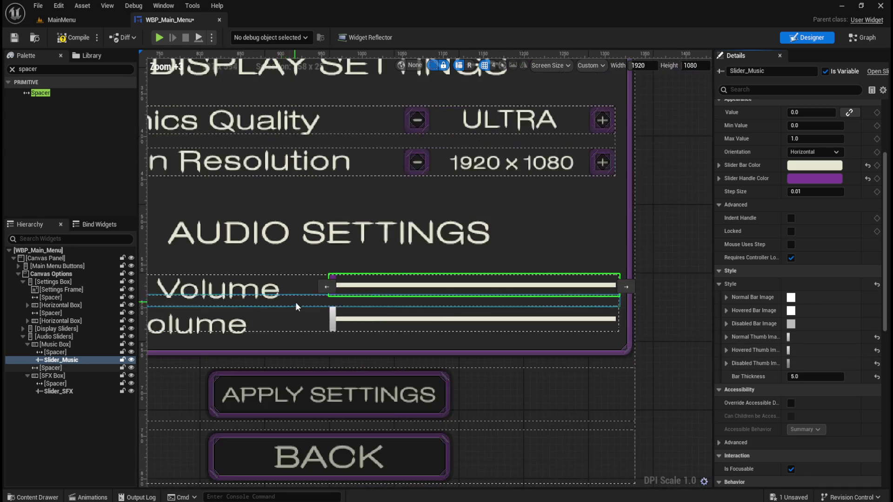
scroll(294, 302, up, 10)
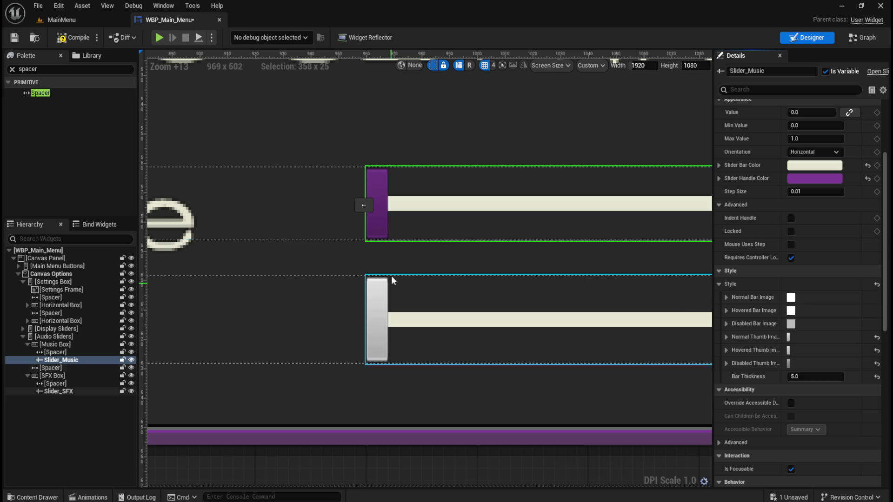
Step: Leave the music handle colour unchanged and make Slider_SFX's handle colour purple
click(799, 180)
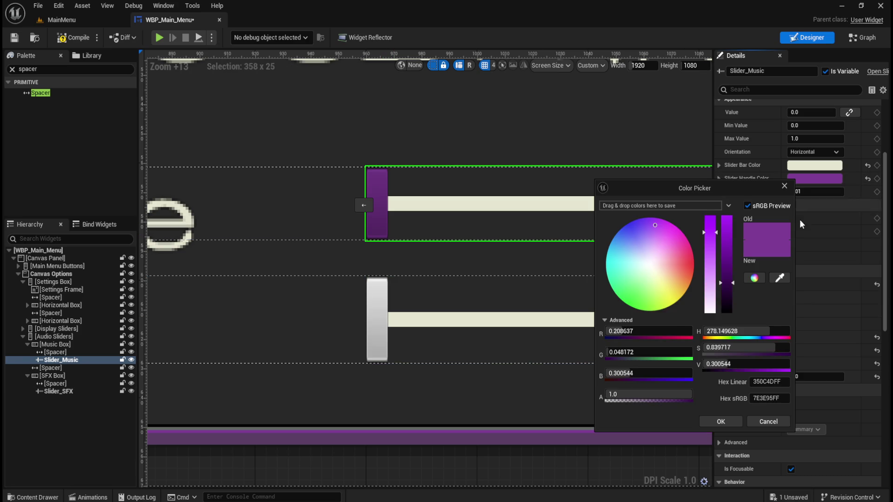
click(782, 425)
click(590, 279)
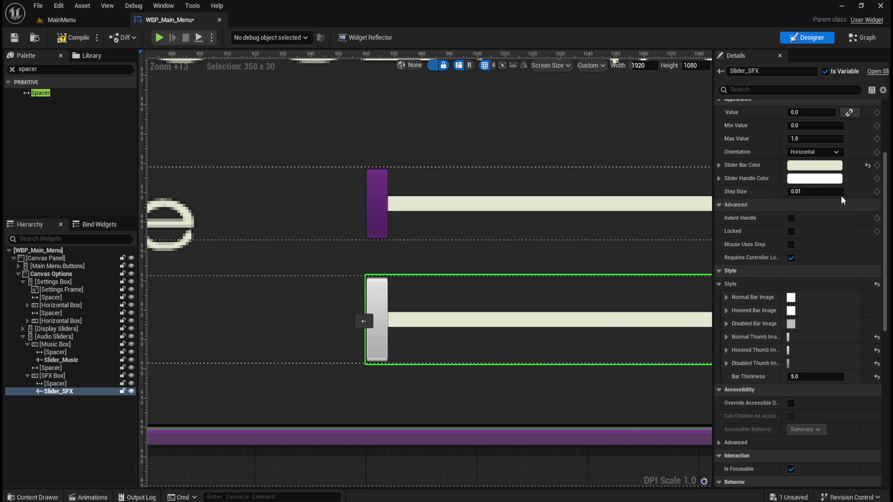
click(821, 181)
text(350C4DFF)
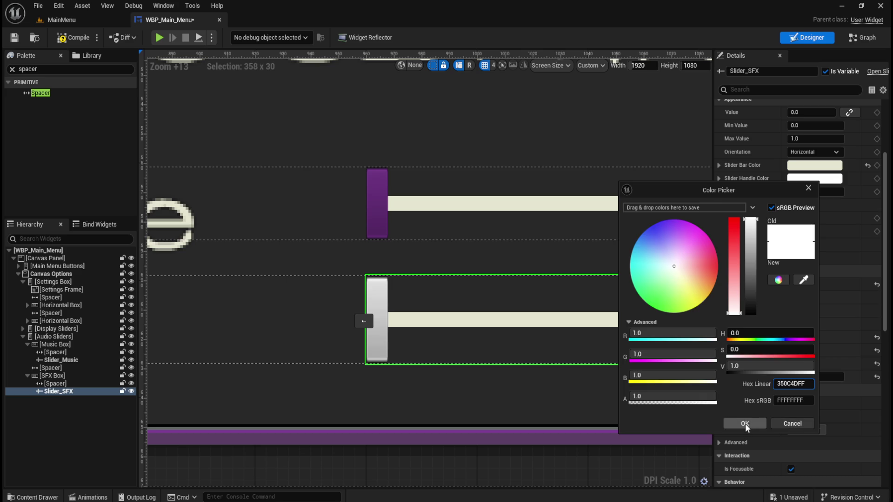
click(744, 423)
Step: Set Slider_SFX's Normal Thumb Image size Y to 25
click(725, 336)
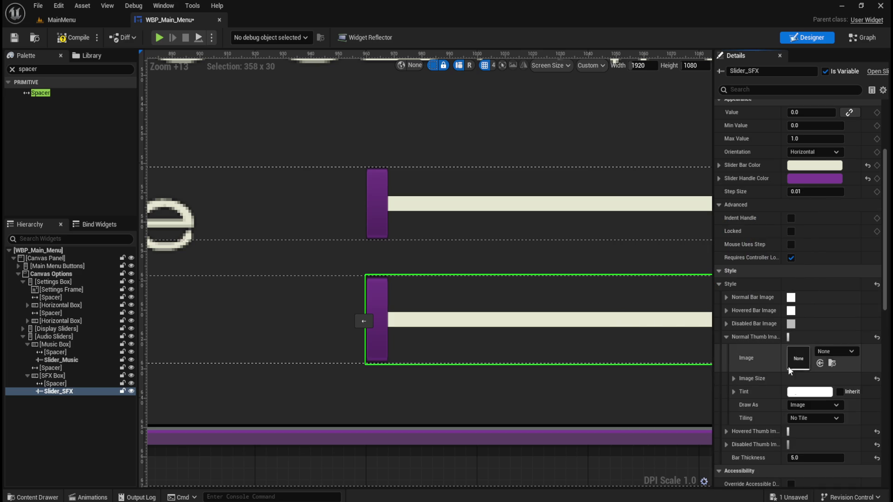
text(25)
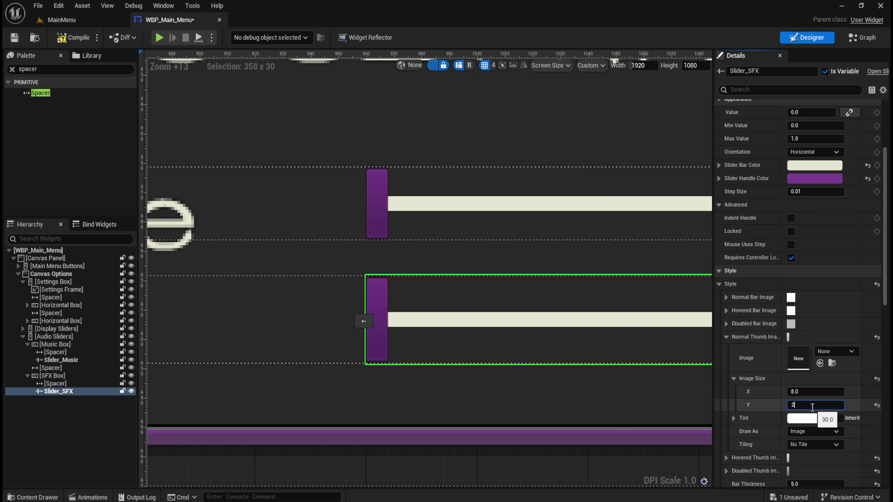
key(Return)
click(725, 336)
Step: Set the hovered thumb height to 25 and open the disabled thumb's height field
click(726, 350)
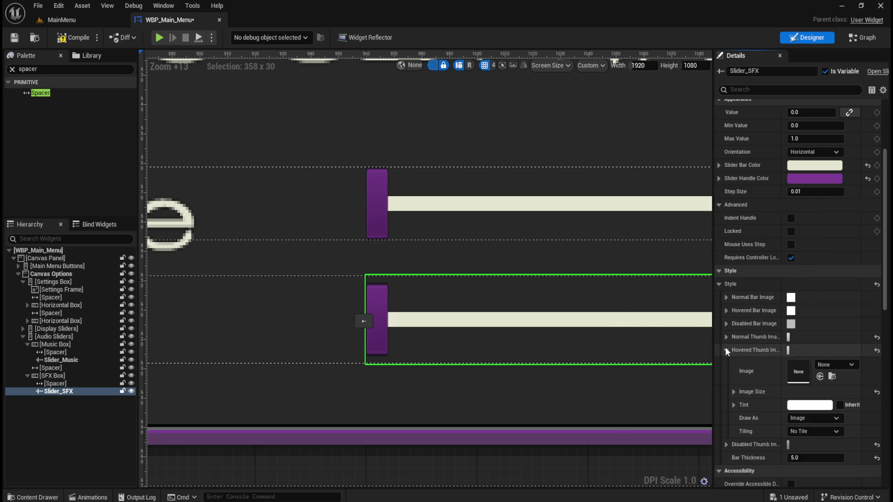
click(733, 391)
click(734, 391)
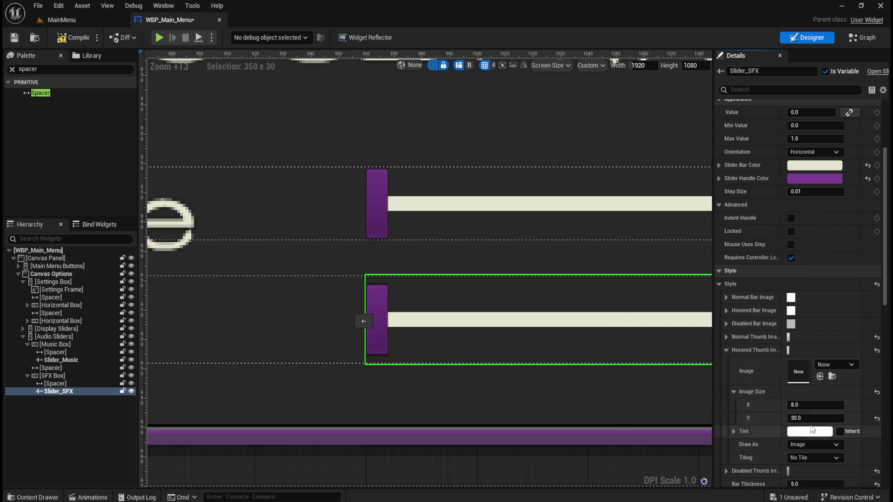
click(814, 418)
text(25)
key(Return)
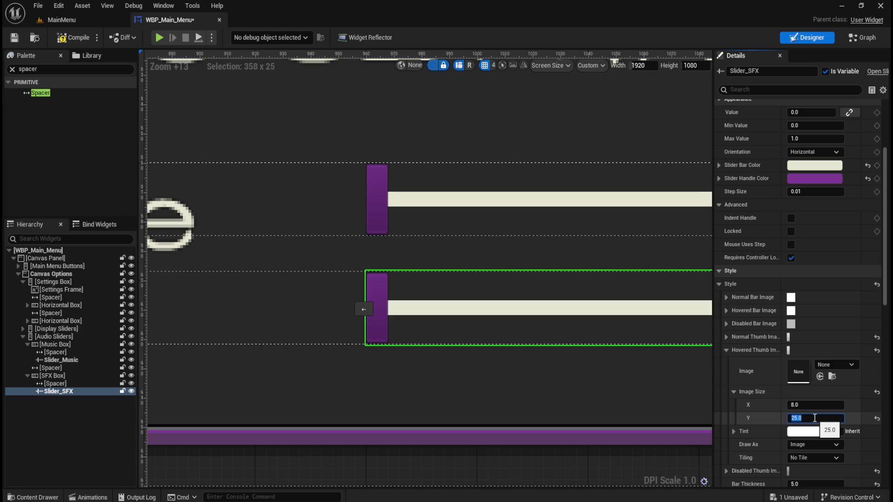
click(725, 349)
click(726, 363)
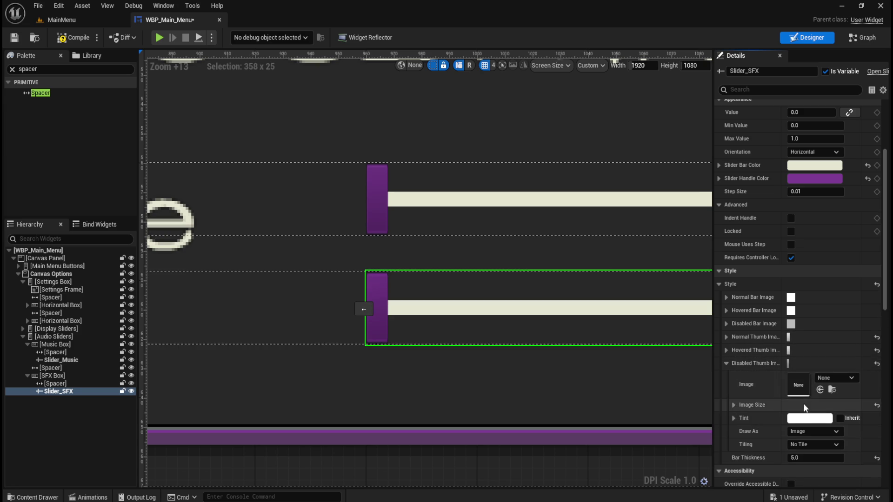
click(754, 405)
click(804, 431)
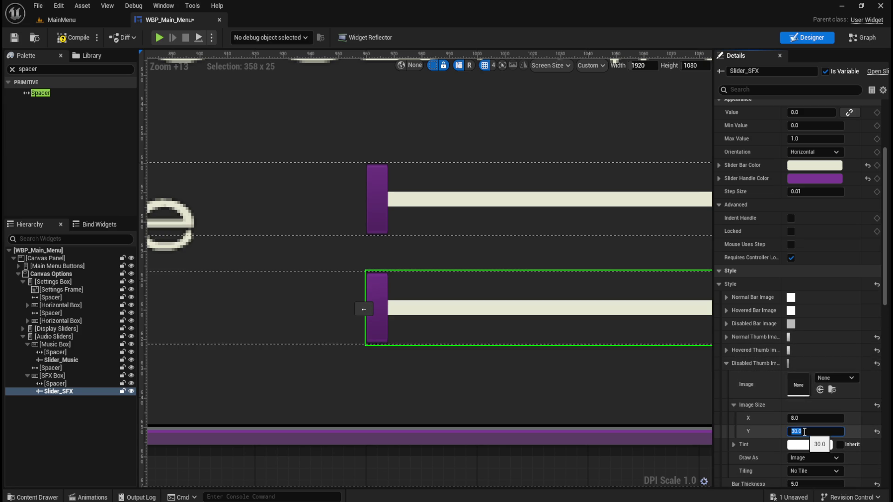
Step: Select Audio Sliders and drag its Slot Alignment Y to about -0.45
click(726, 364)
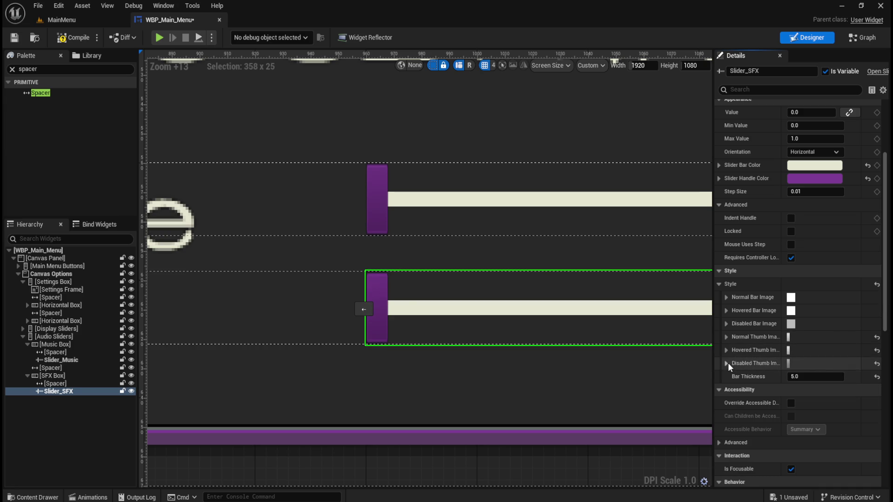
scroll(514, 356, down, 8)
scroll(541, 353, down, 5)
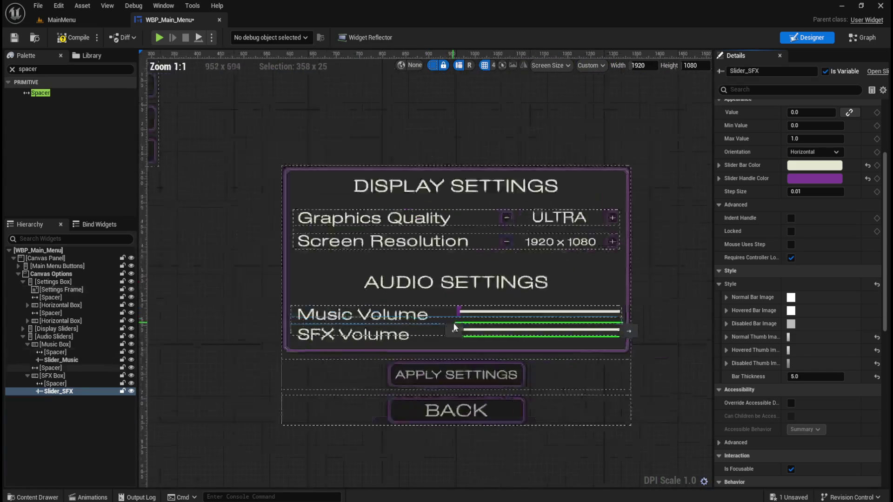
scroll(453, 323, up, 2)
scroll(484, 349, up, 1)
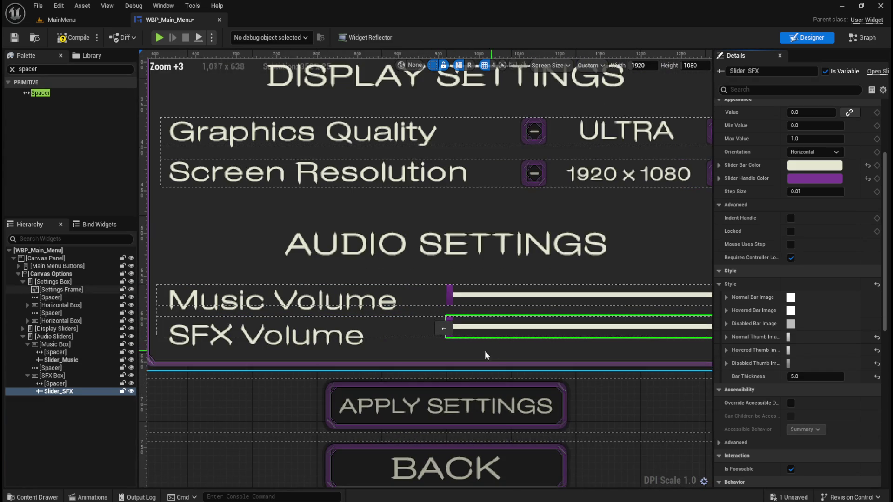
scroll(395, 273, down, 4)
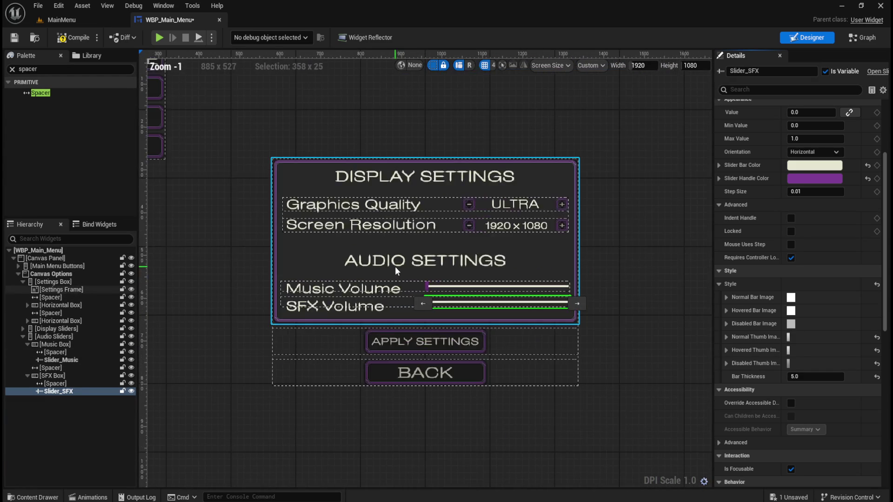
scroll(411, 281, up, 6)
scroll(498, 260, down, 3)
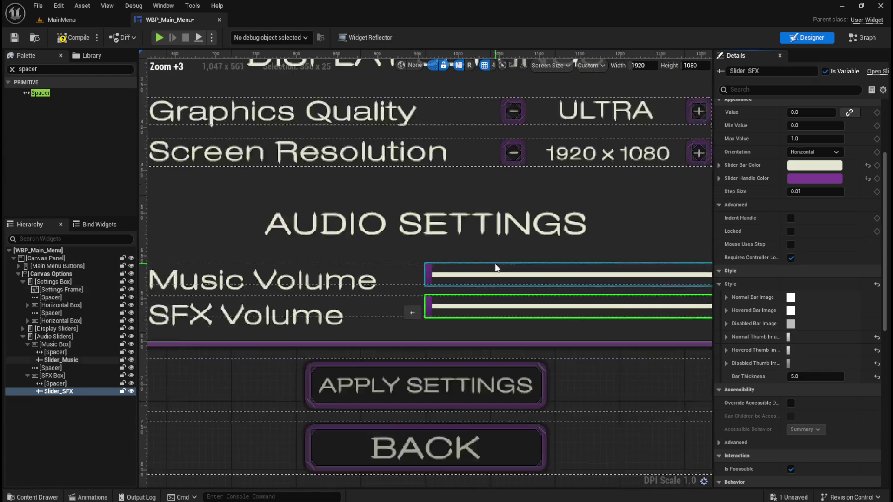
click(54, 337)
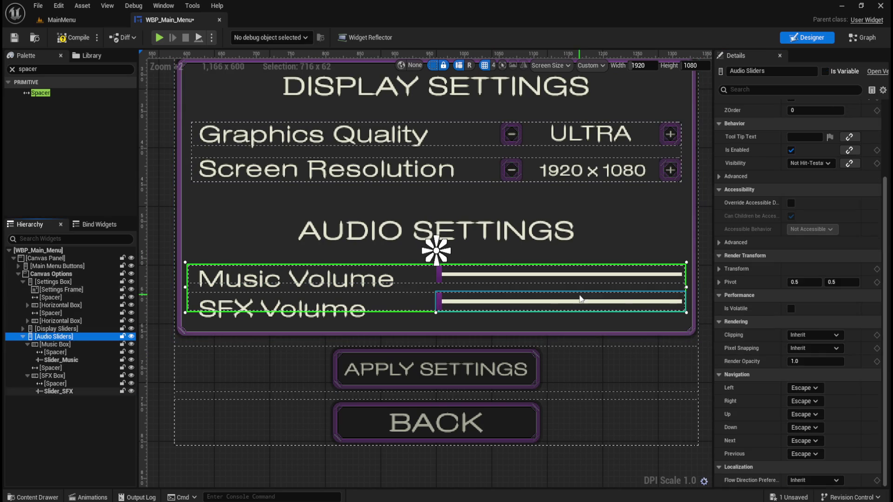
scroll(815, 326, up, 2)
scroll(816, 322, up, 2)
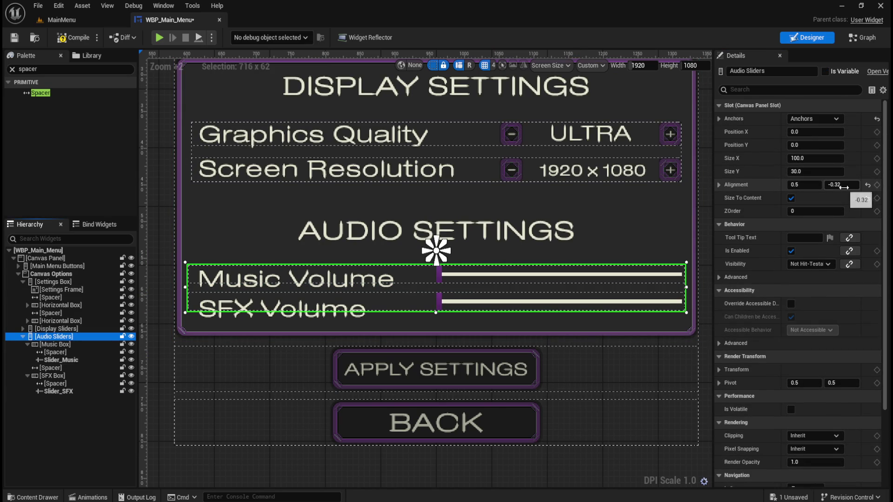
mouse_move(834, 185)
mouse_down()
mouse_move(819, 184)
mouse_move(826, 184)
mouse_up()
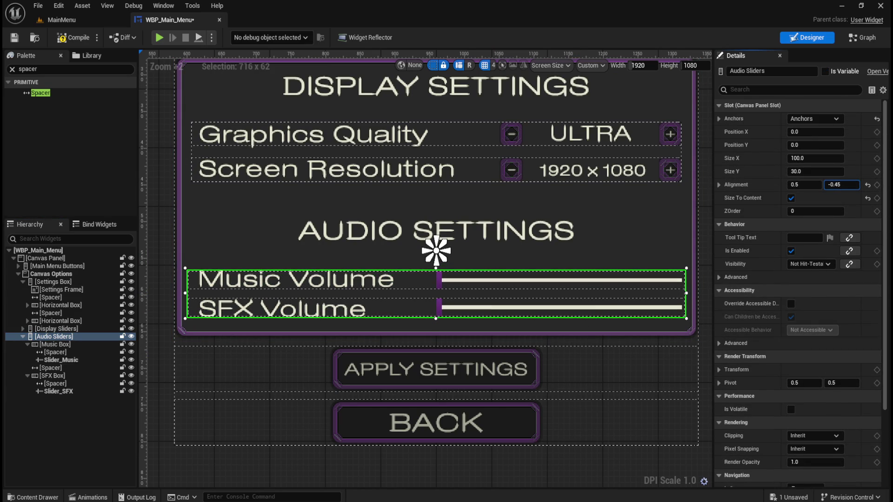
scroll(604, 372, up, 1)
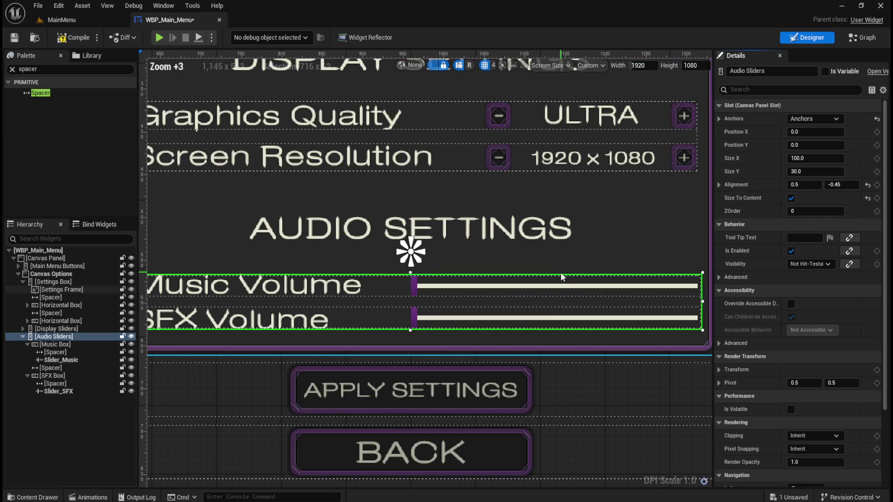
scroll(633, 417, down, 4)
Step: Select the Canvas Options container and review the settings panel layout
click(634, 416)
scroll(622, 357, up, 6)
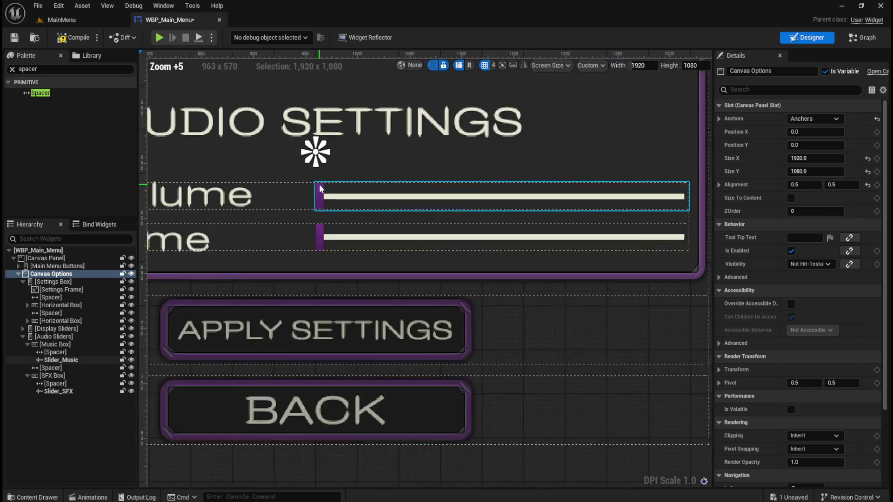
scroll(552, 321, down, 3)
scroll(554, 322, up, 2)
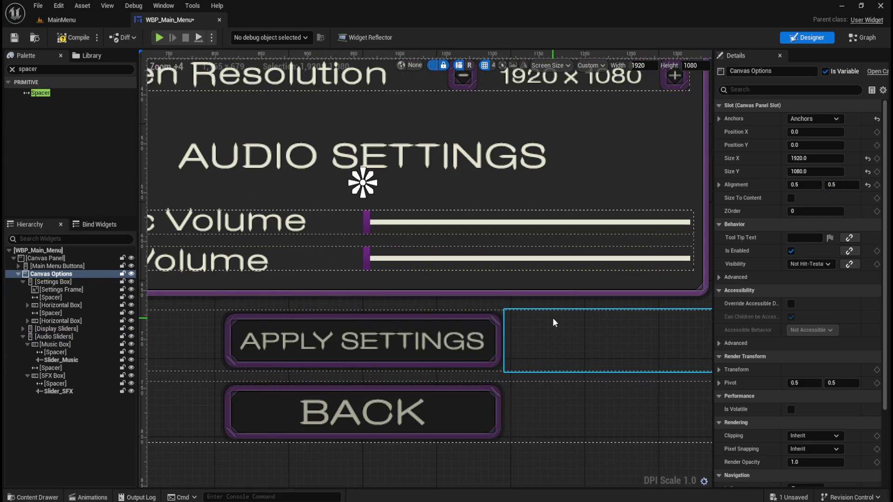
scroll(553, 321, up, 1)
scroll(553, 319, down, 2)
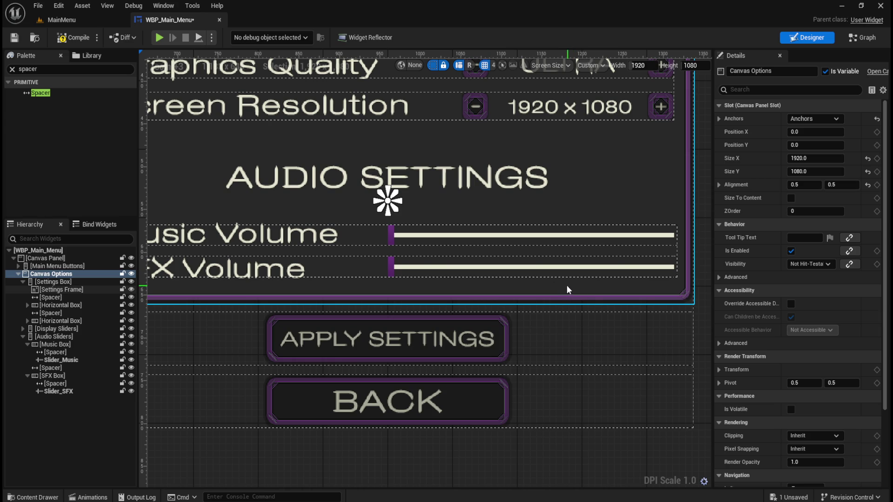
scroll(558, 286, down, 2)
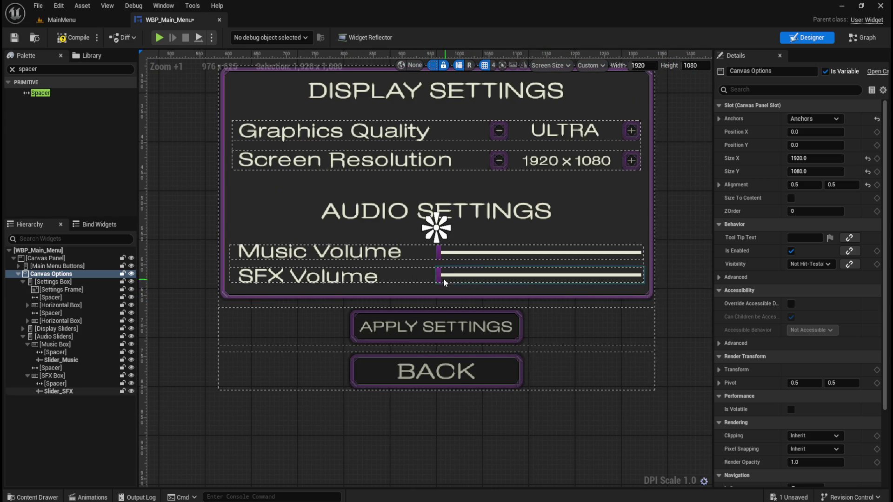
Step: Launch a standalone preview, drag the Music Volume slider in Options, then quit to the editor
click(159, 38)
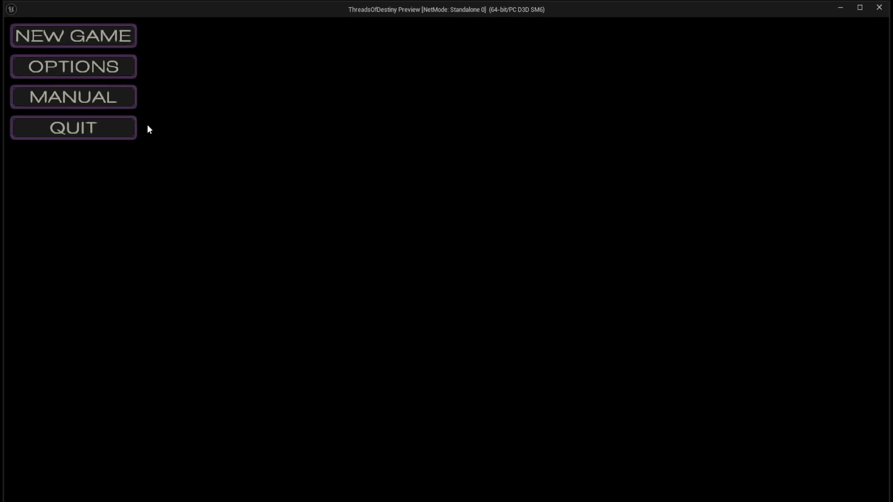
click(106, 69)
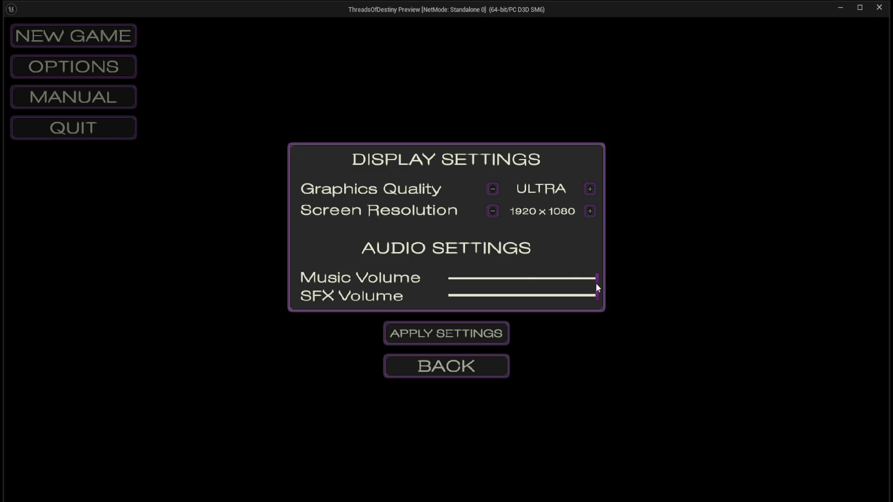
drag(596, 284, 520, 284)
drag(530, 280, 614, 291)
mouse_move(477, 278)
mouse_down()
mouse_move(546, 280)
mouse_move(534, 282)
mouse_up()
click(489, 367)
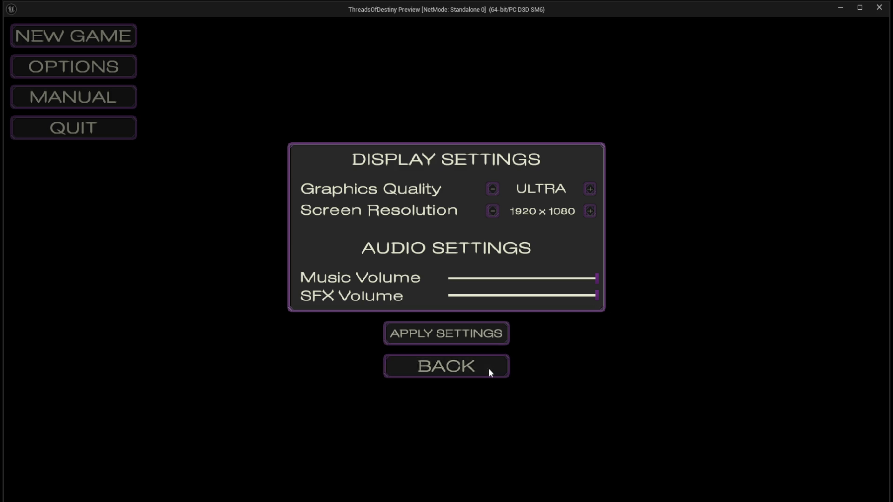
click(102, 138)
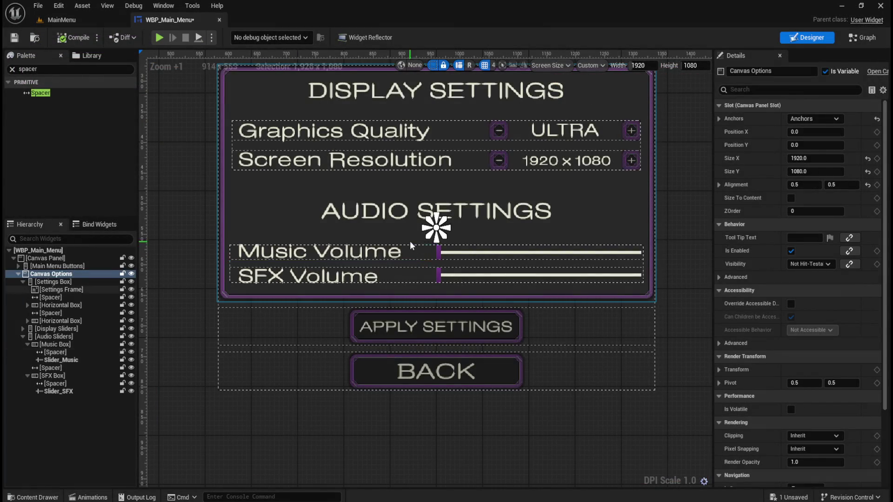
Step: Set the Music–SFX spacer Size Y to 14 and drag Audio Sliders alignment Y to about -0.42
scroll(472, 235, up, 2)
scroll(473, 235, up, 4)
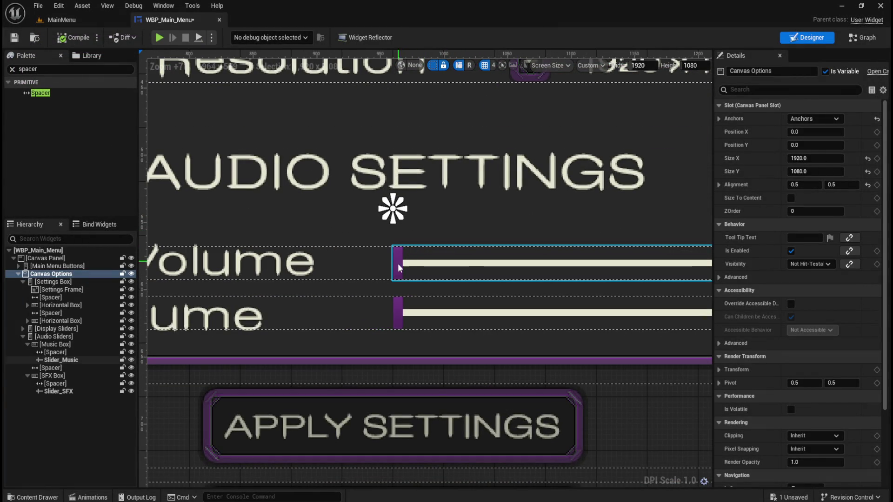
scroll(325, 308, down, 6)
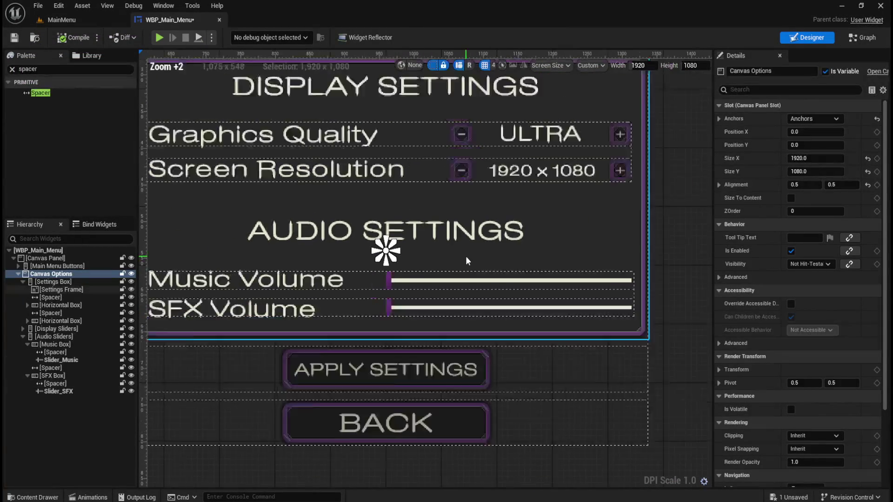
scroll(450, 264, up, 3)
scroll(451, 255, down, 1)
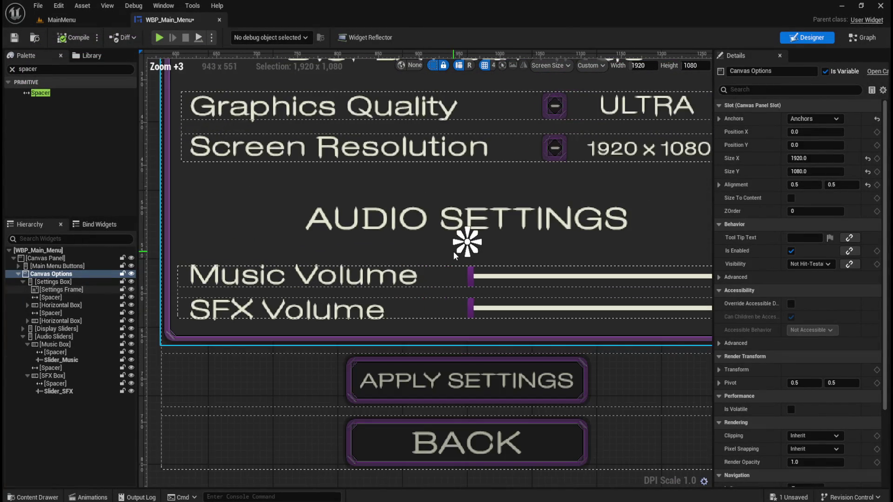
click(27, 345)
click(32, 352)
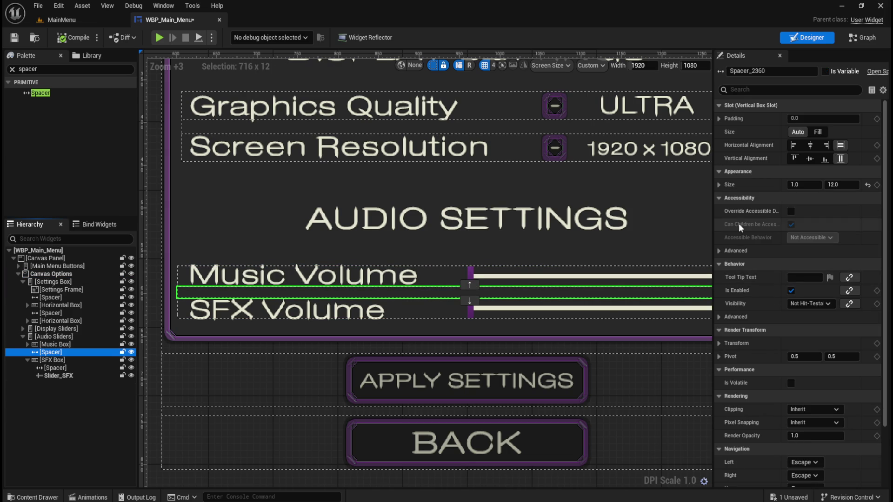
click(840, 184)
text(14)
key(Return)
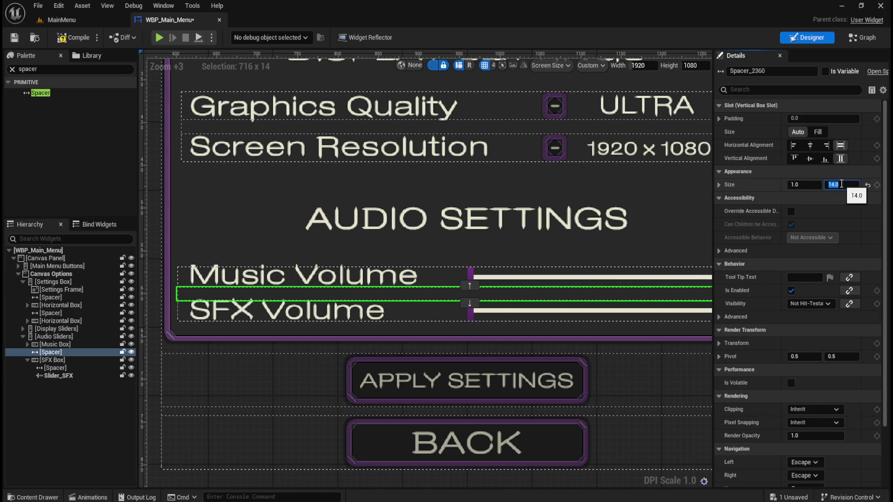
click(55, 337)
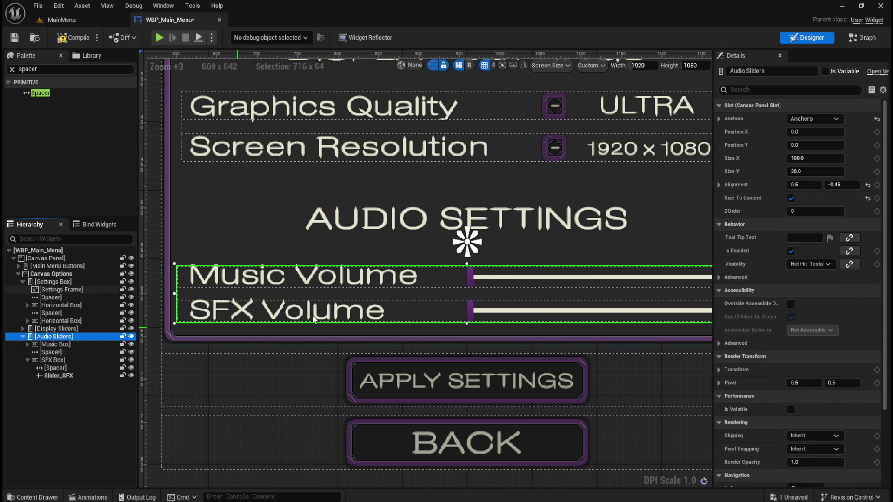
drag(842, 185, 852, 184)
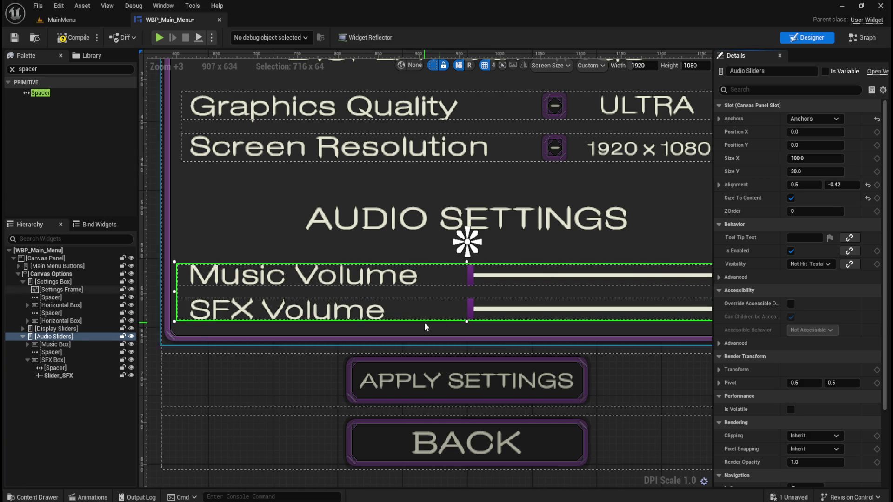
Step: Select Slider_SFX and set its Normal Thumb Image size X to 9
click(68, 363)
click(69, 361)
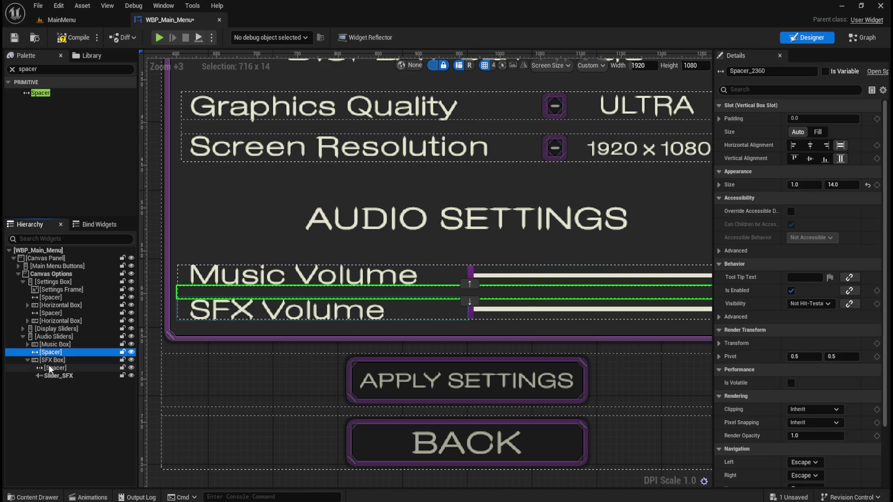
click(55, 368)
click(54, 376)
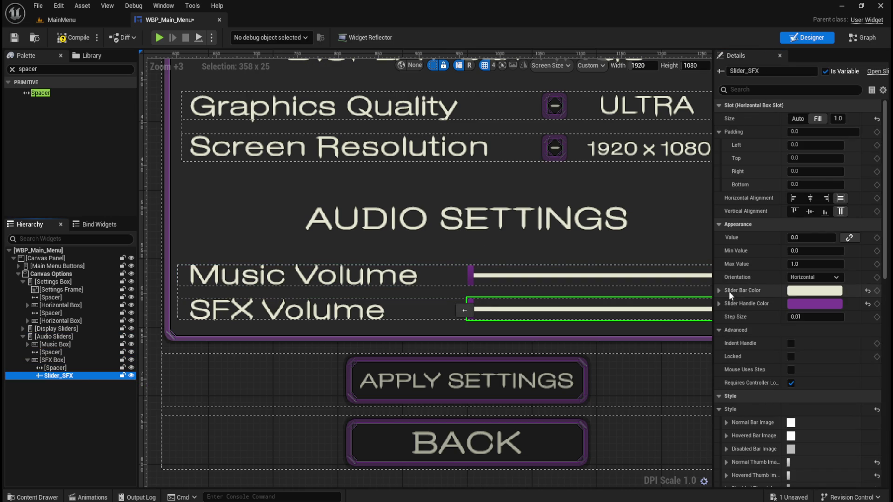
scroll(734, 367, down, 3)
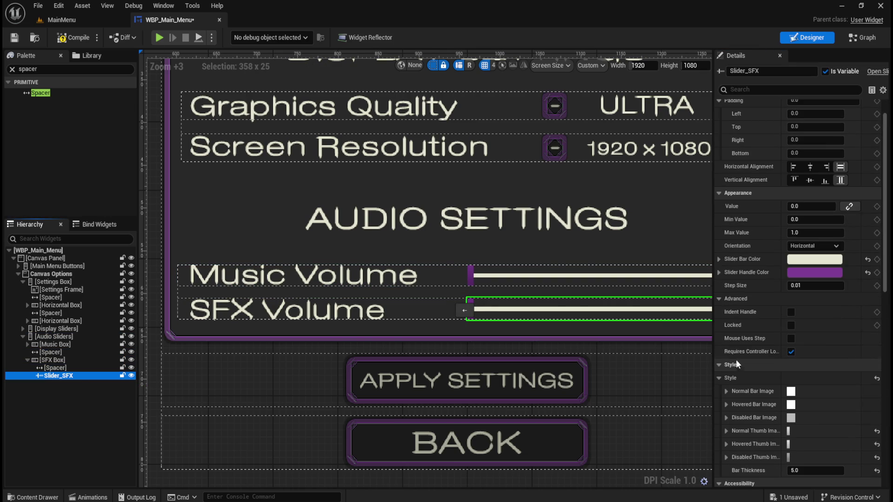
scroll(732, 345, down, 1)
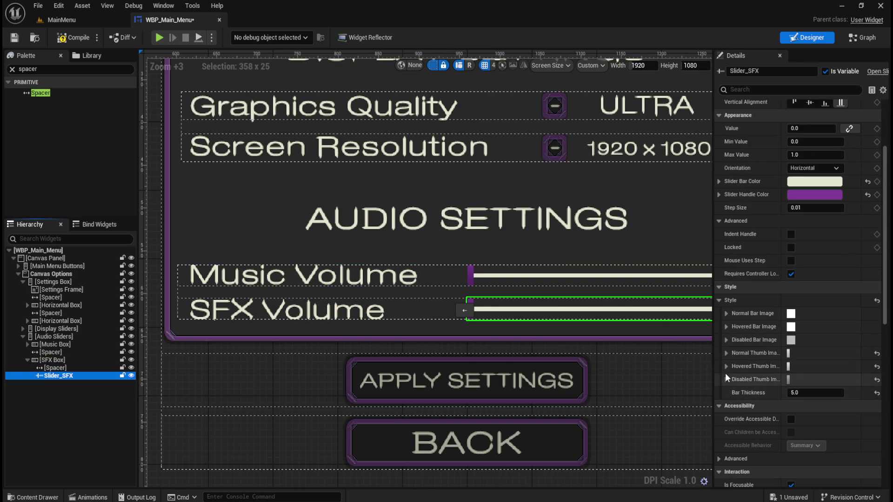
scroll(512, 316, up, 4)
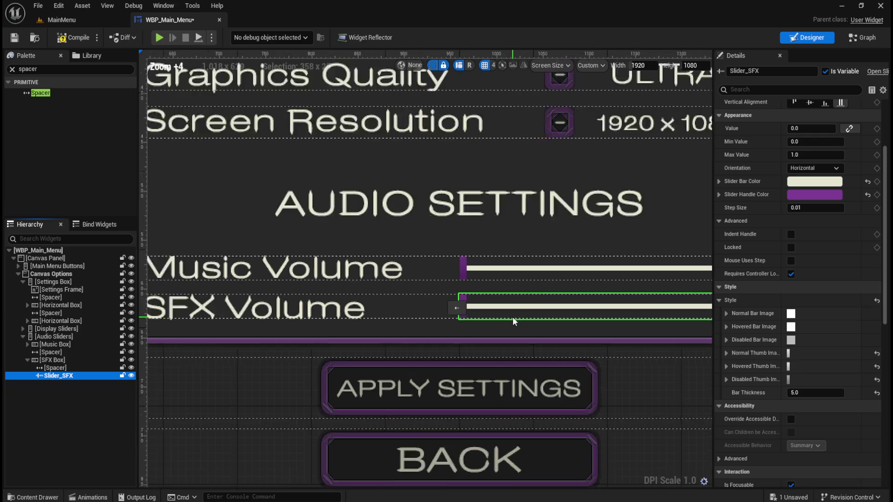
click(726, 353)
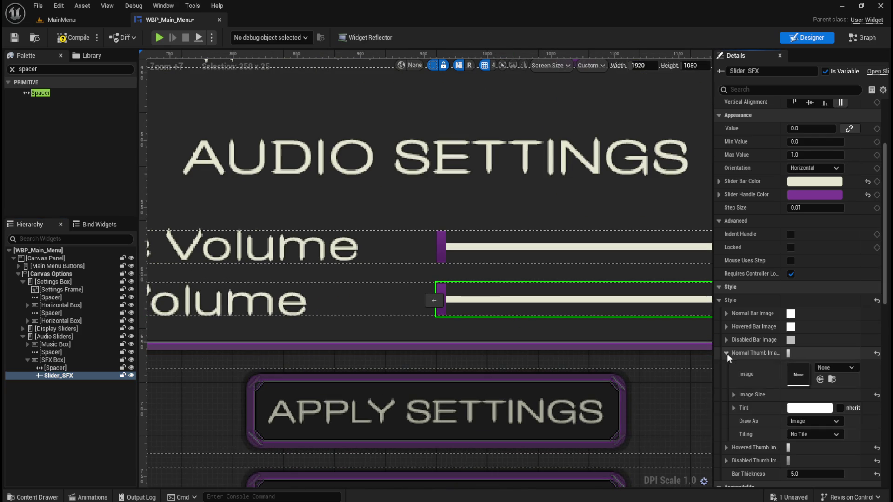
click(734, 395)
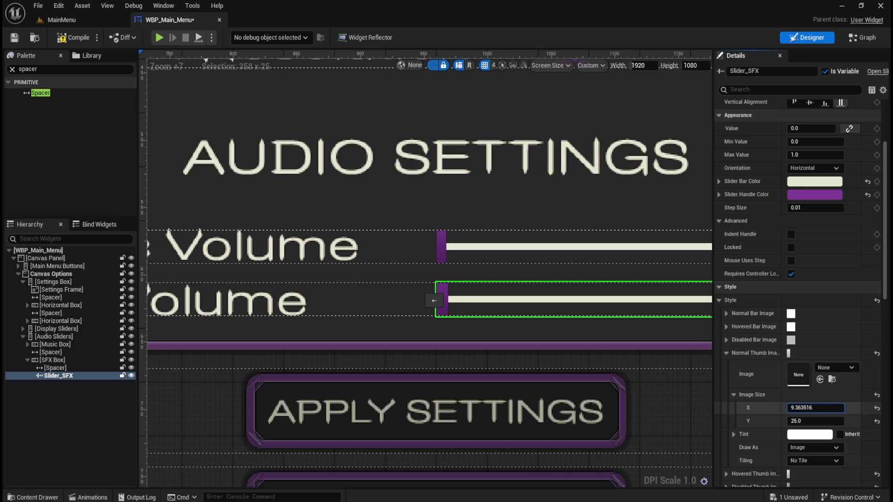
click(808, 408)
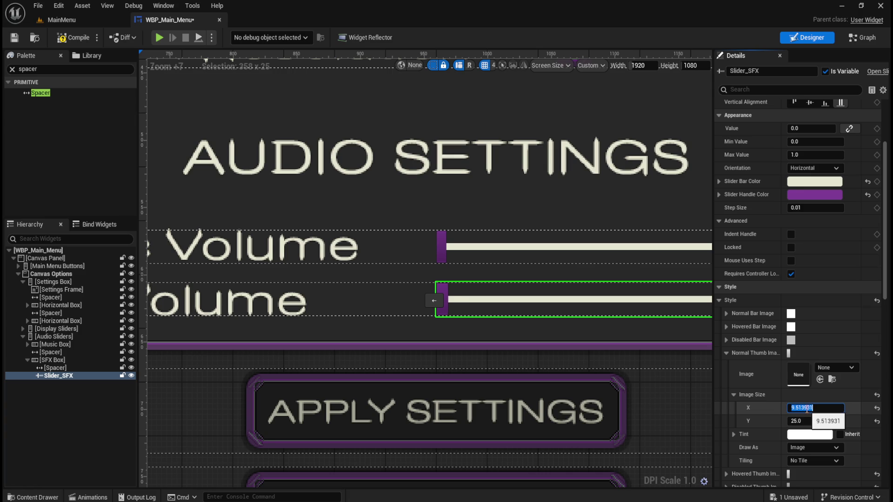
text(9)
key(Return)
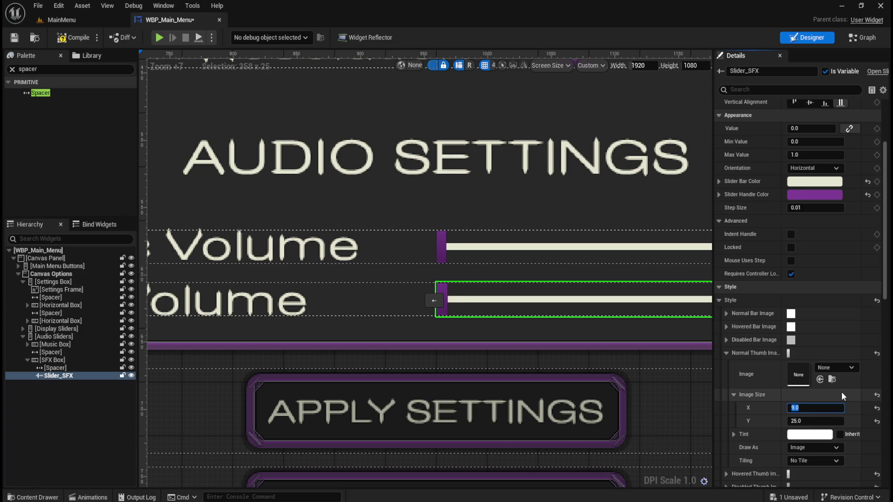
Step: Check the Hovered and Disabled Thumb Image width values on Slider_SFX
click(726, 353)
click(726, 367)
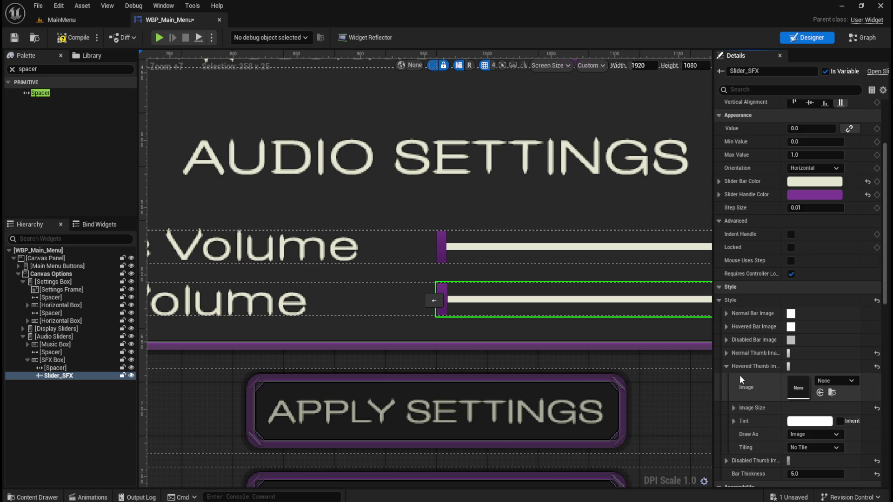
click(734, 408)
click(803, 421)
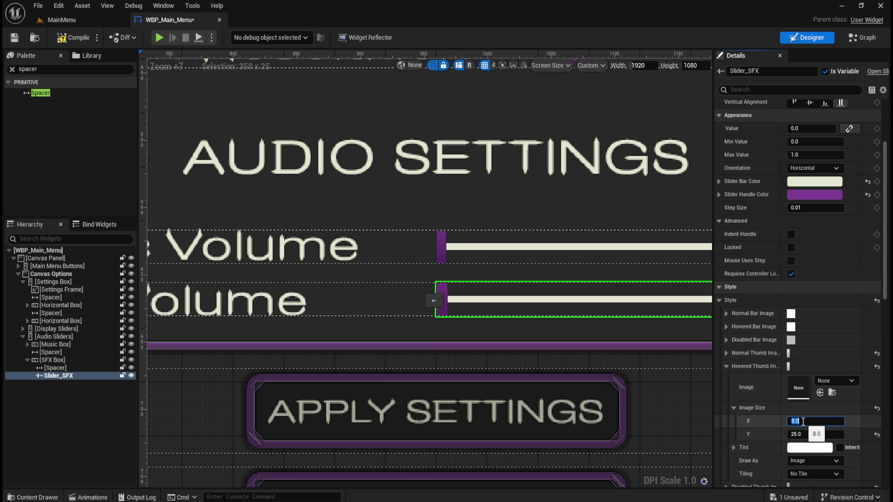
click(726, 366)
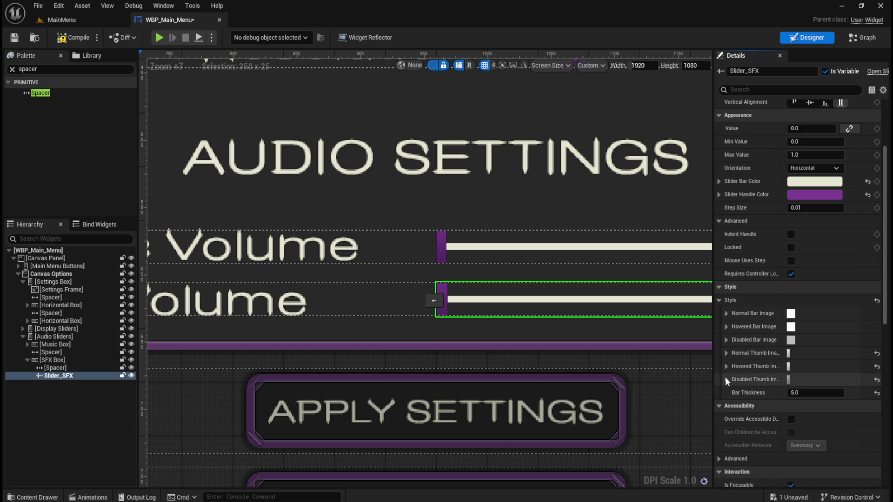
click(725, 380)
click(751, 421)
click(812, 435)
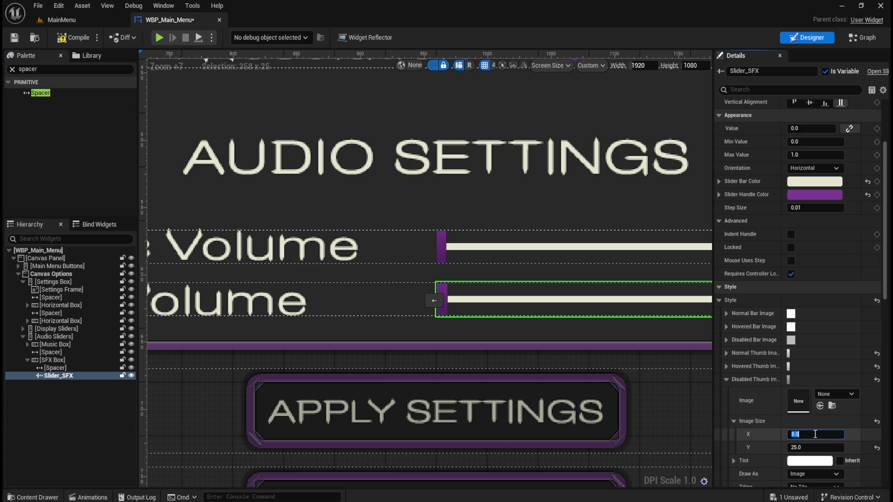
click(725, 380)
Step: Set Slider_Music's normal and hovered thumb image widths to 9
click(453, 247)
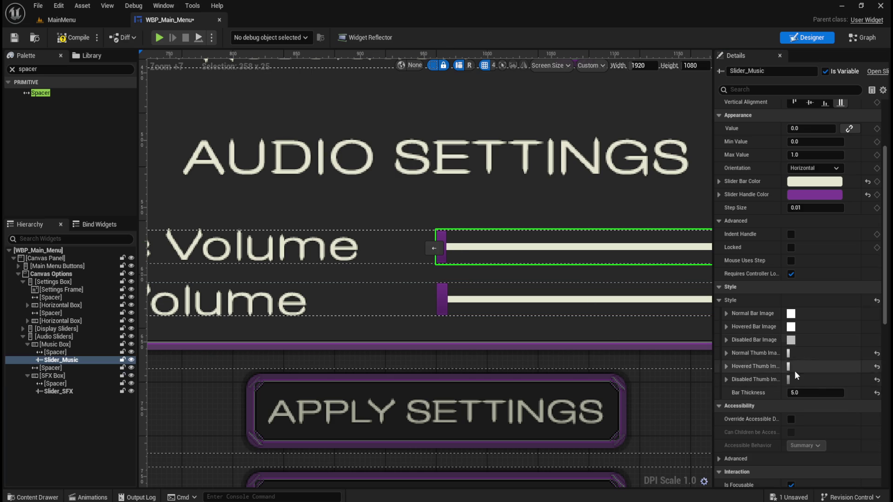
click(726, 354)
click(734, 395)
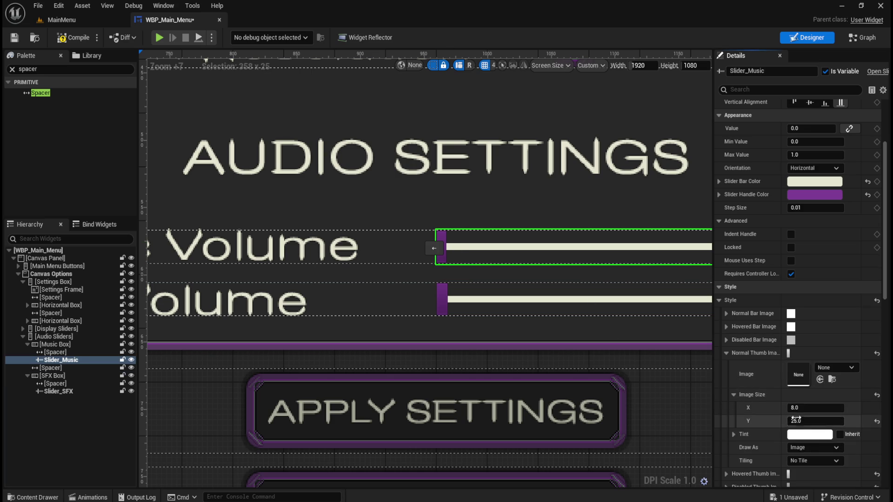
click(813, 409)
text(9)
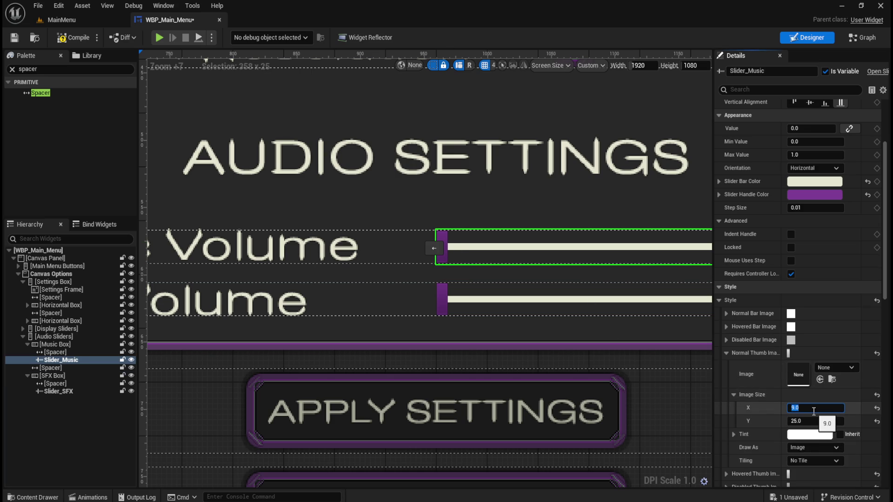
click(725, 352)
click(724, 365)
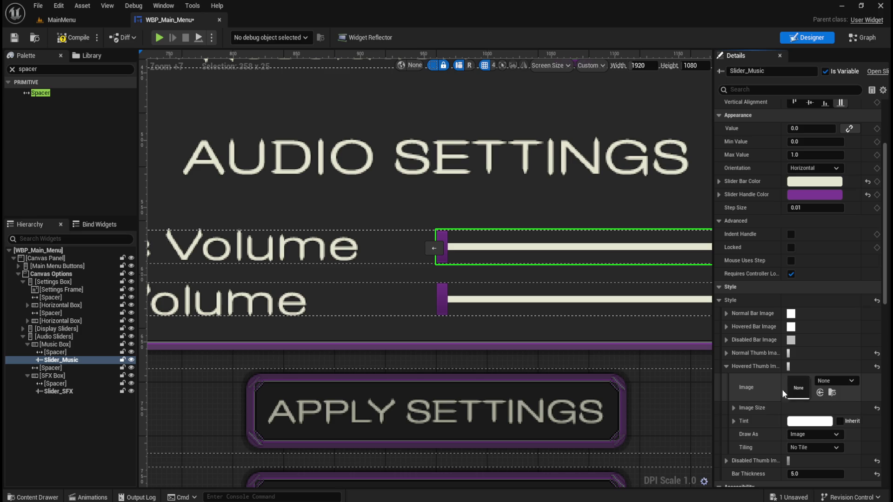
click(733, 407)
click(803, 421)
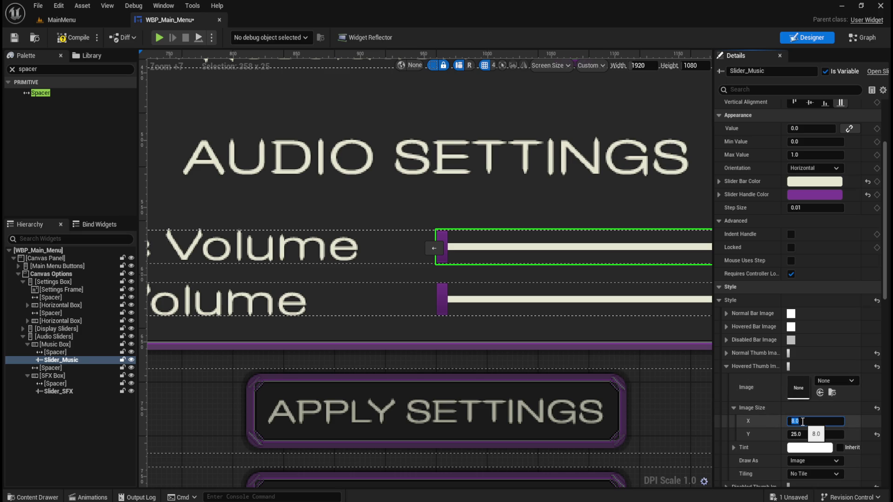
text(9)
key(Return)
Step: Set the disabled thumb image width to 9 and deselect the slider
click(726, 366)
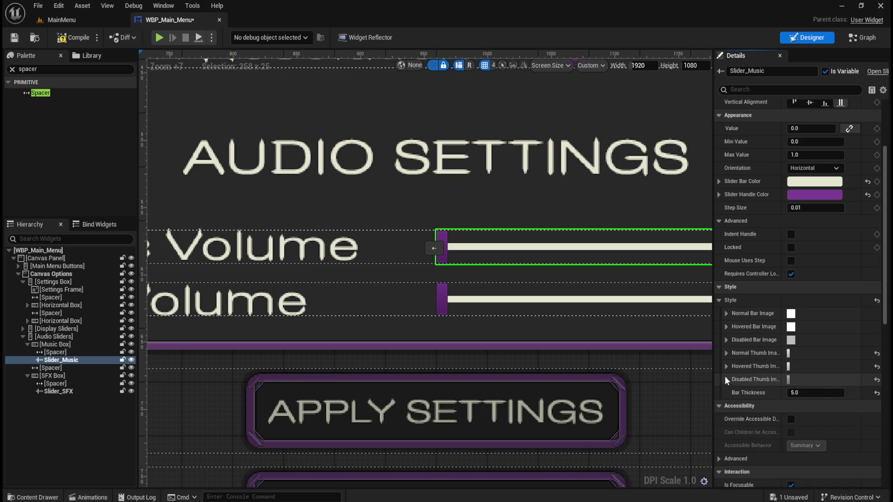
click(726, 380)
click(733, 421)
click(801, 434)
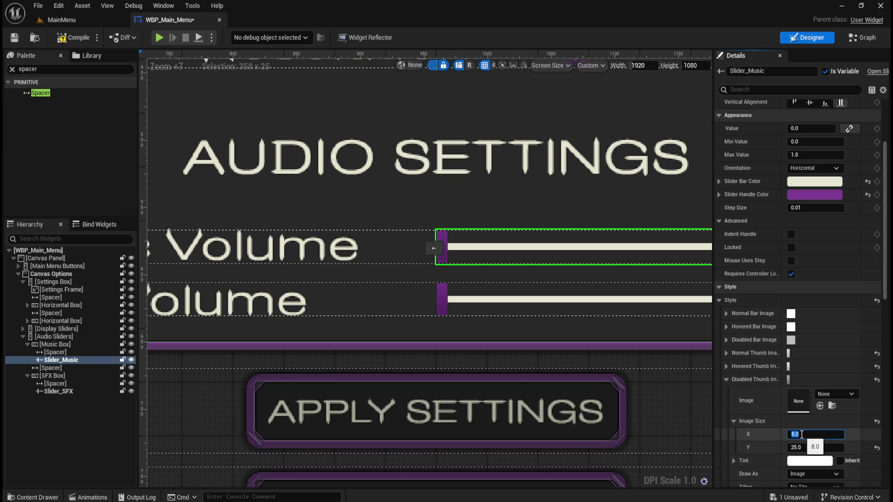
text(9)
key(Return)
click(100, 401)
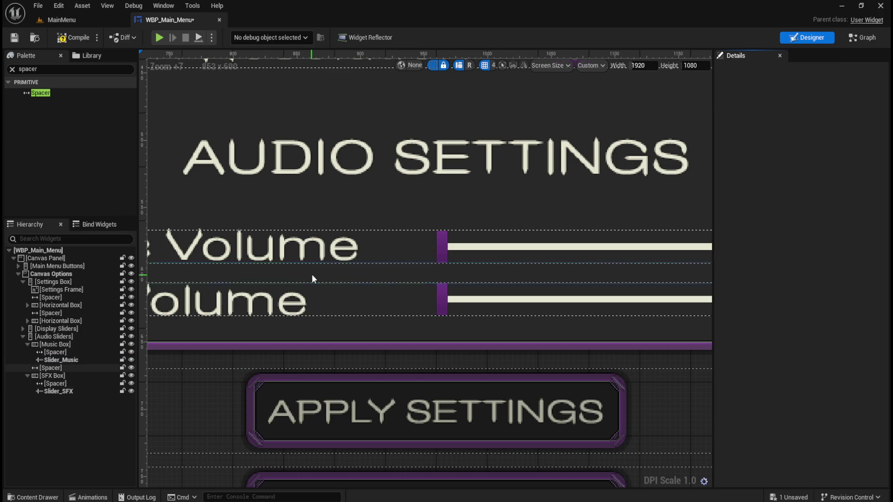
scroll(311, 274, down, 7)
Step: Compile and save WBP_Main_Menu
click(74, 40)
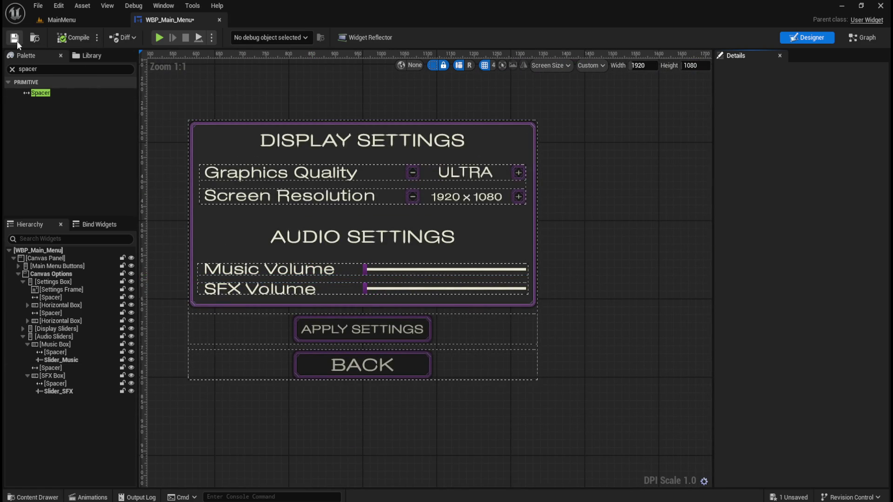
click(17, 41)
scroll(414, 322, down, 4)
scroll(327, 319, up, 4)
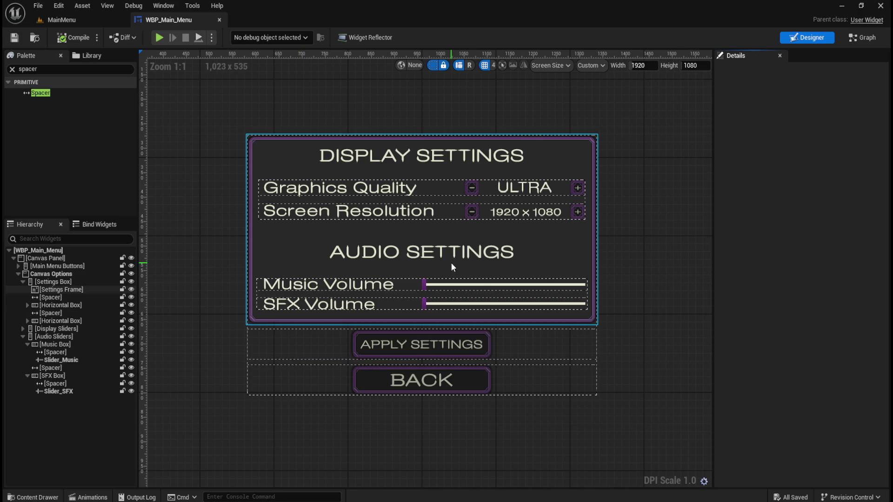
scroll(465, 266, up, 4)
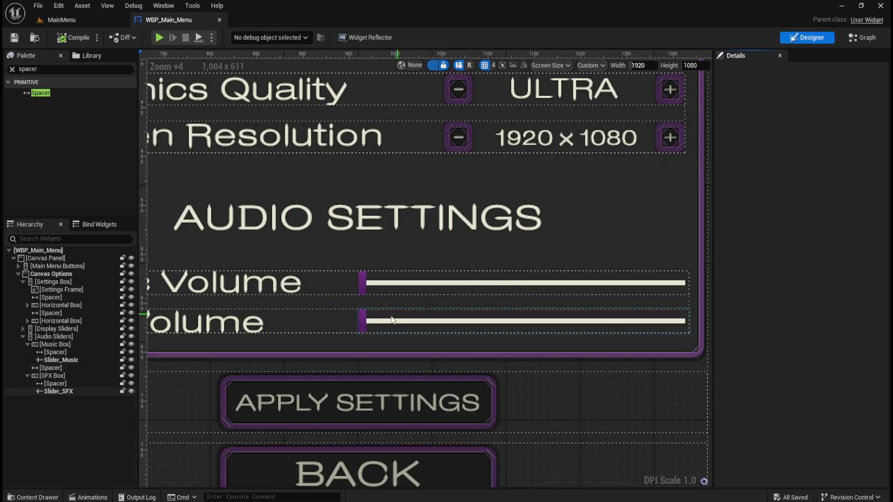
Step: Select Slider_SFX, the Spacer and Slider_Music in the Hierarchy to review them
click(62, 384)
click(60, 391)
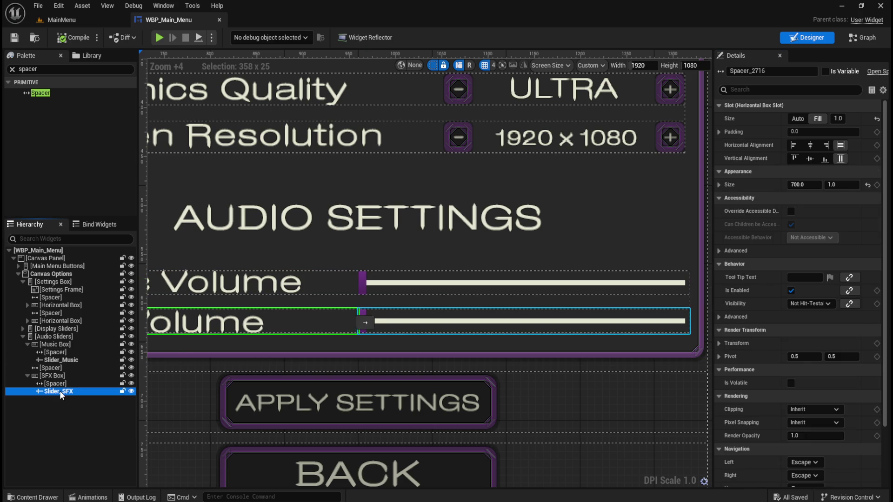
click(61, 368)
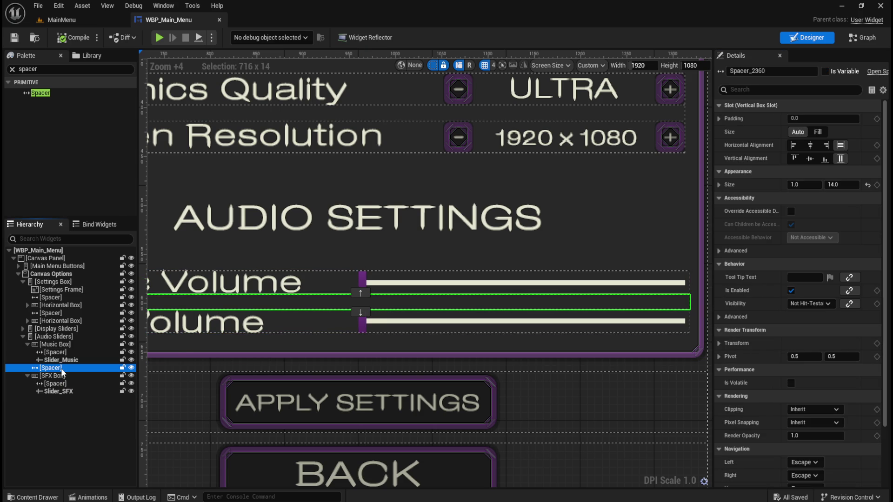
click(61, 360)
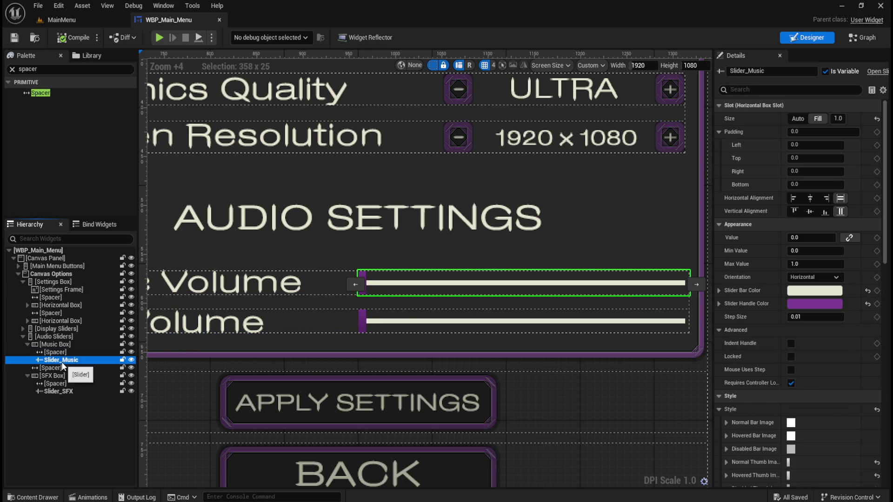
scroll(403, 294, up, 2)
scroll(402, 295, up, 2)
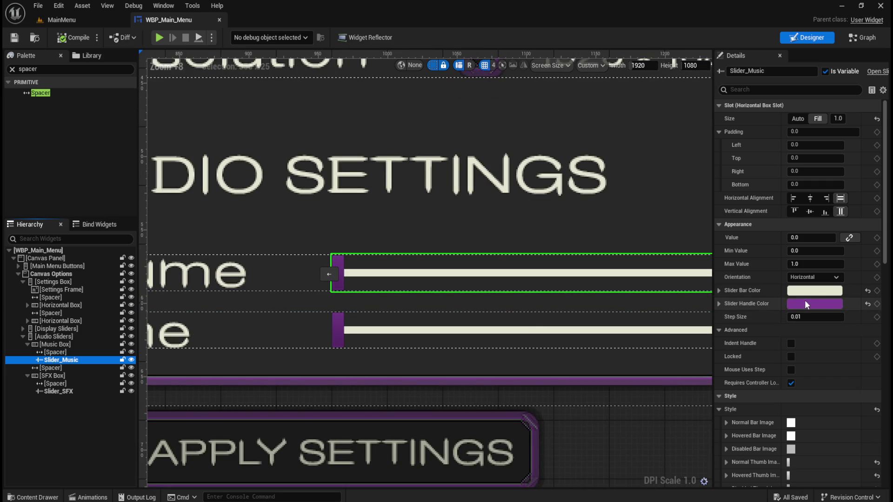
Step: Tint the Music slider's bar colour pink in the Color Picker
click(812, 291)
mouse_move(690, 314)
mouse_down()
mouse_move(696, 299)
mouse_move(688, 301)
mouse_move(707, 301)
mouse_move(697, 304)
mouse_up()
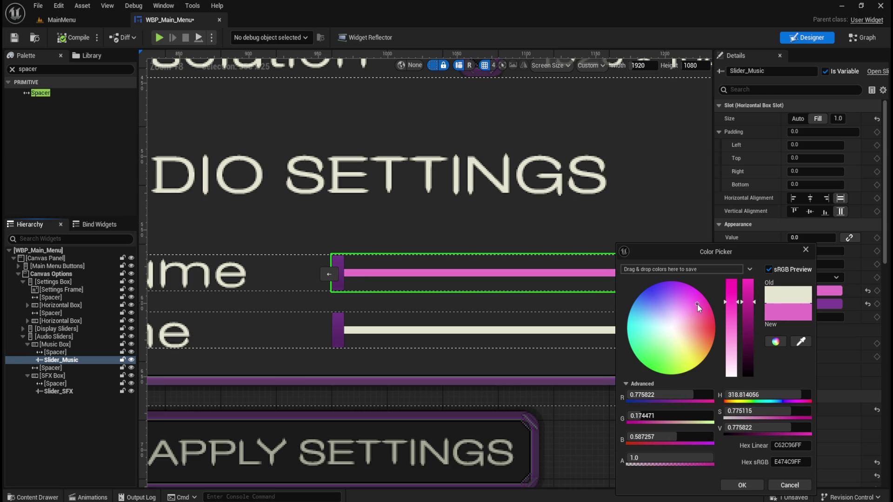
mouse_move(748, 301)
mouse_down()
mouse_move(749, 344)
mouse_move(743, 293)
mouse_up()
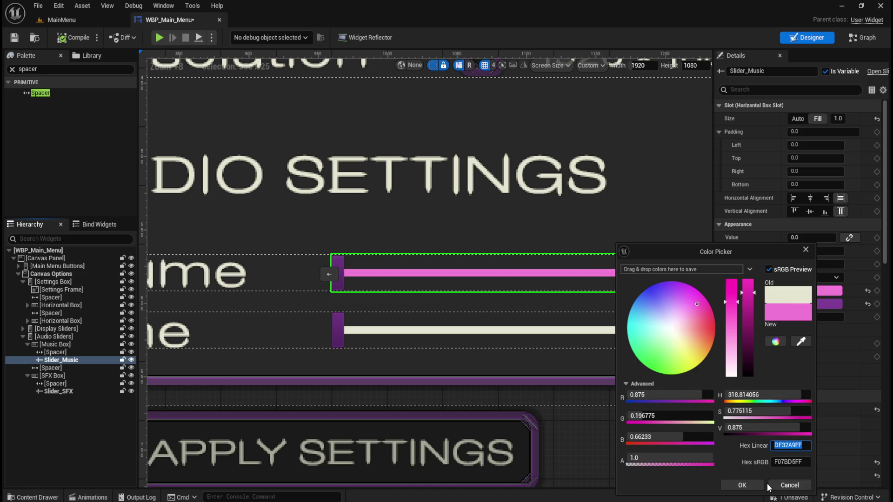
click(753, 484)
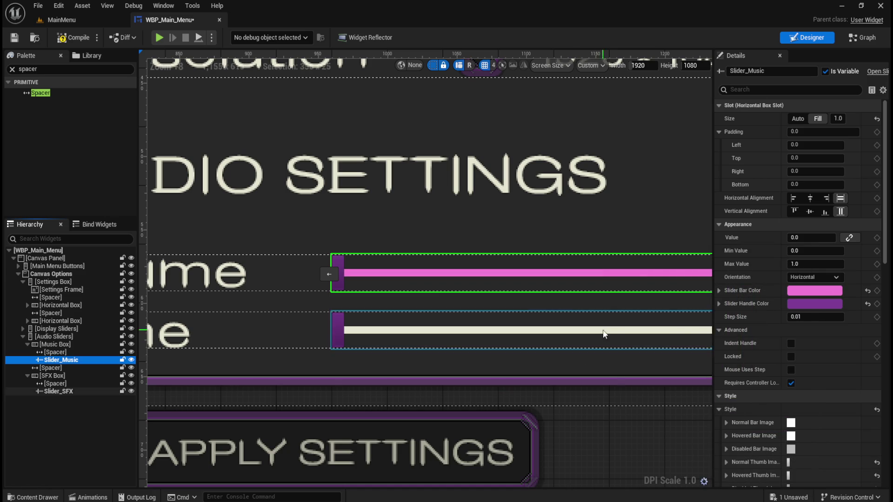
Step: Paste the same pink hex value into the SFX slider's bar colour
click(661, 330)
click(814, 291)
click(774, 445)
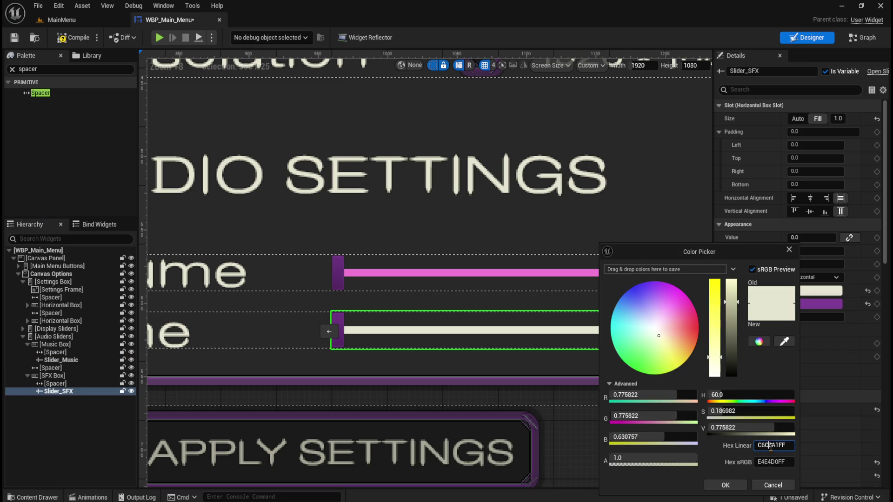
text(DF32A9FF)
click(726, 485)
Step: Compile the menu widget, play the game, and open the in-game Options panel
scroll(510, 412, down, 6)
click(604, 483)
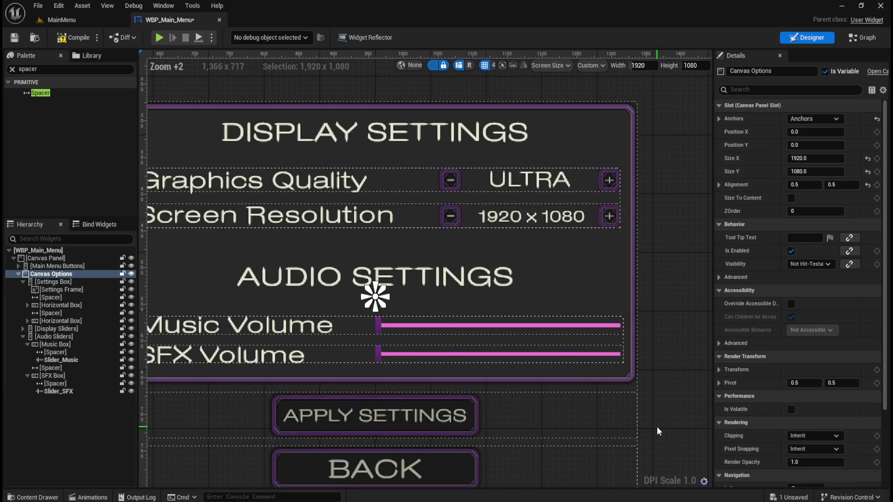
scroll(369, 294, down, 4)
scroll(472, 325, up, 8)
scroll(630, 302, up, 5)
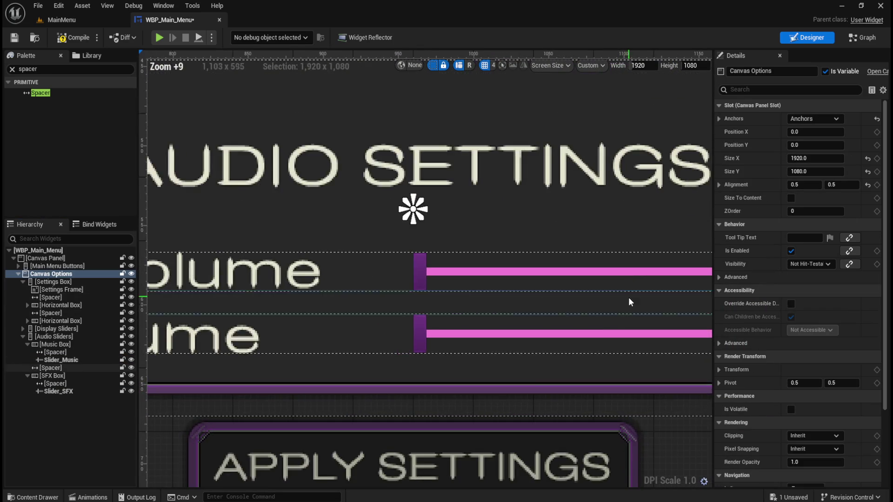
scroll(386, 321, down, 5)
click(65, 42)
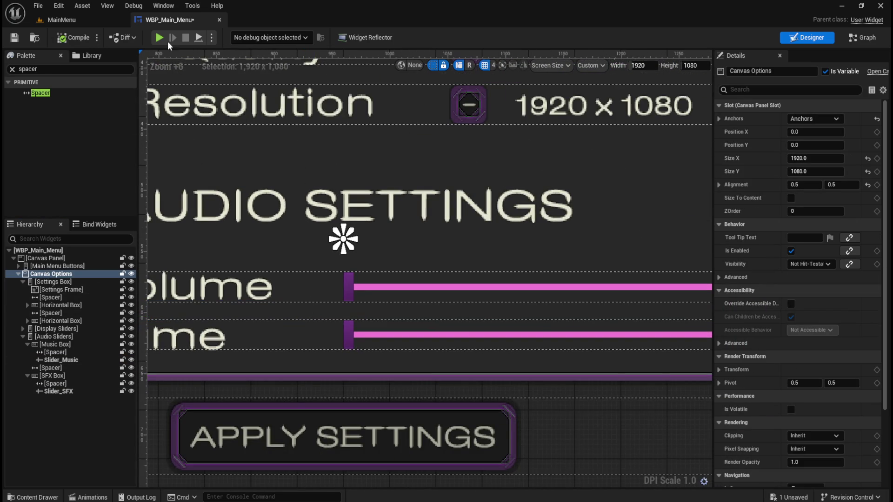
click(162, 39)
click(110, 69)
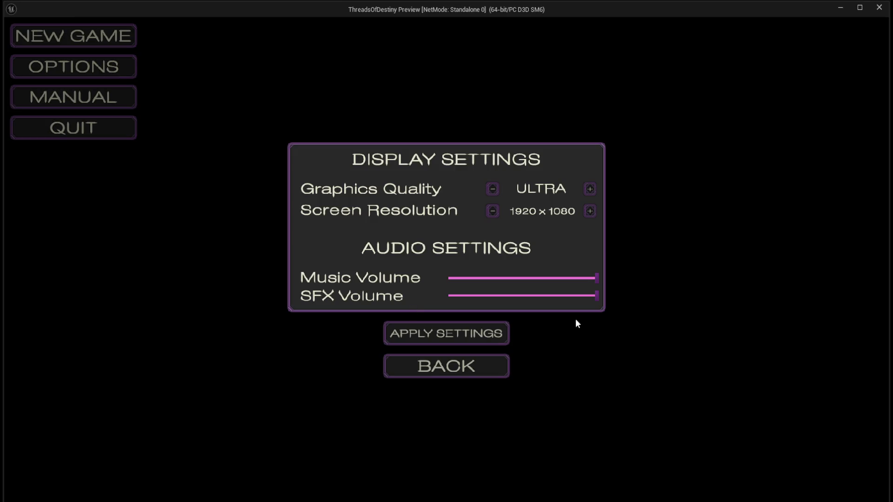
Step: Lower the Music and SFX volume sliders in play, then go Back and stop the preview
mouse_move(594, 279)
mouse_down()
mouse_move(486, 279)
mouse_move(575, 283)
mouse_up()
drag(596, 295, 555, 300)
click(466, 374)
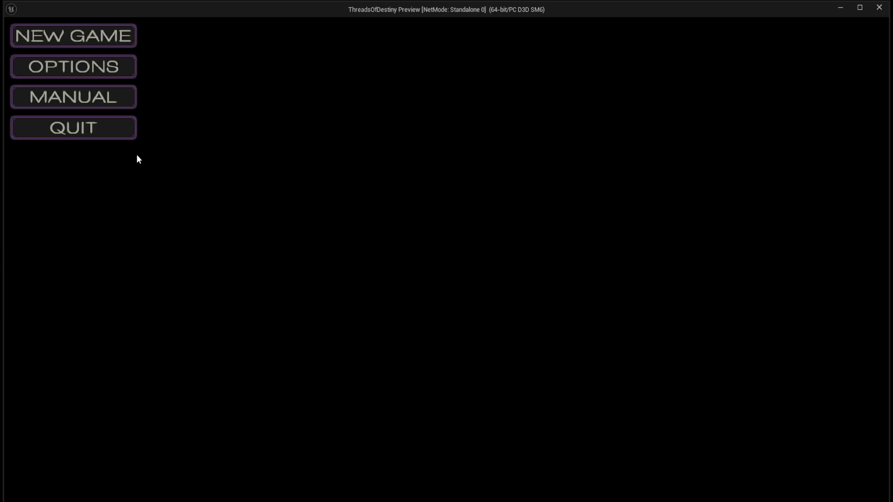
key(Escape)
scroll(307, 279, up, 3)
Step: Brighten the Music slider bar to a fully saturated magenta, FF23BAFF
click(324, 280)
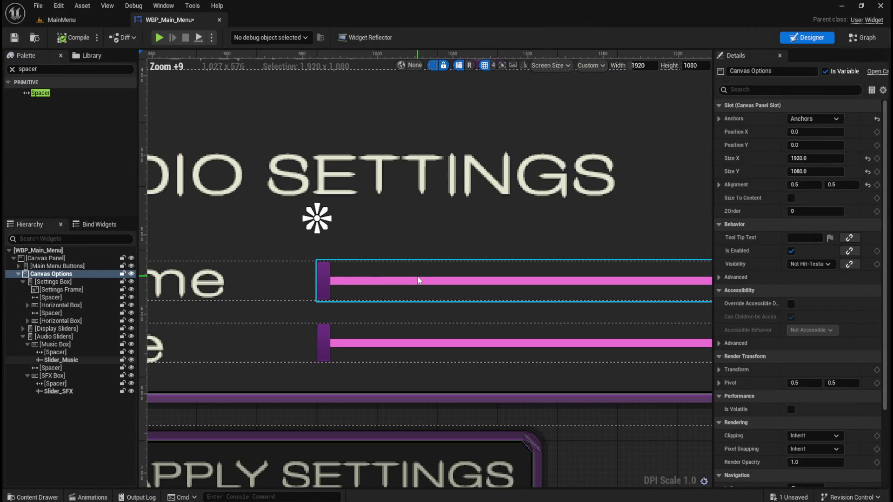
click(807, 291)
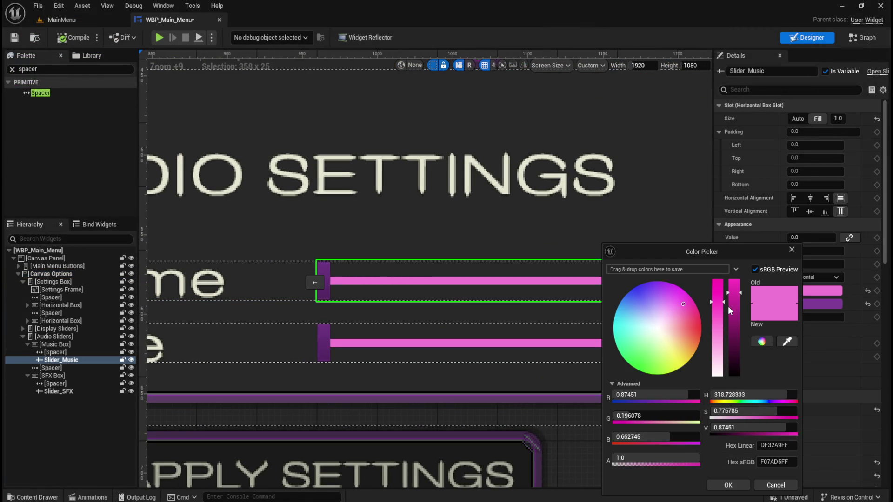
mouse_move(740, 292)
mouse_down()
mouse_move(741, 347)
mouse_move(757, 253)
mouse_move(748, 283)
mouse_move(745, 212)
mouse_move(737, 293)
mouse_move(738, 202)
mouse_up()
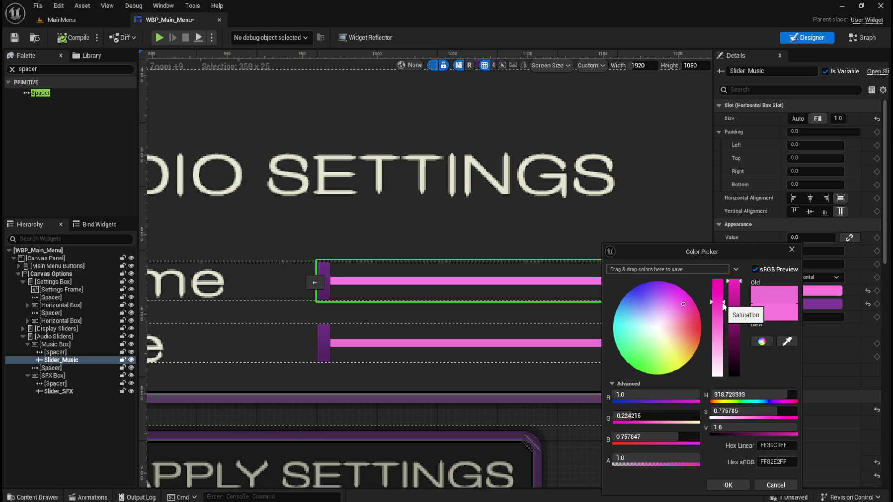
mouse_move(724, 307)
mouse_down()
mouse_move(728, 345)
mouse_move(727, 275)
mouse_move(724, 312)
mouse_move(725, 286)
mouse_move(726, 294)
mouse_up()
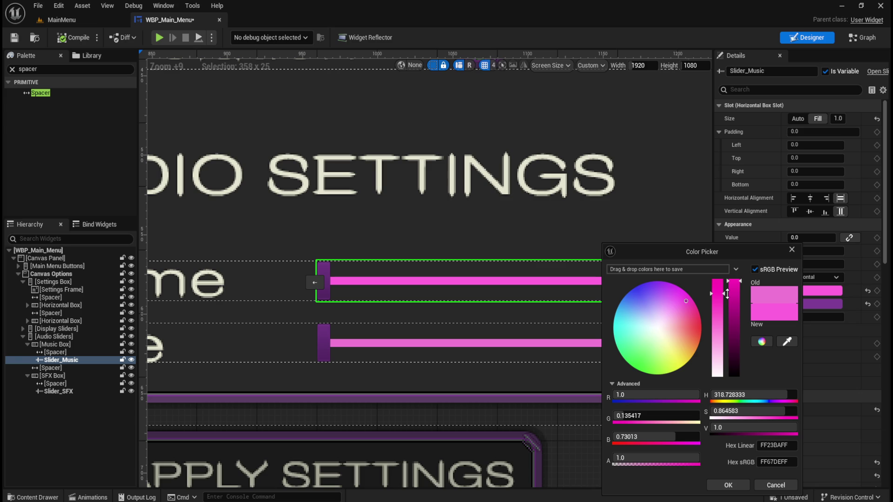
click(776, 446)
click(739, 487)
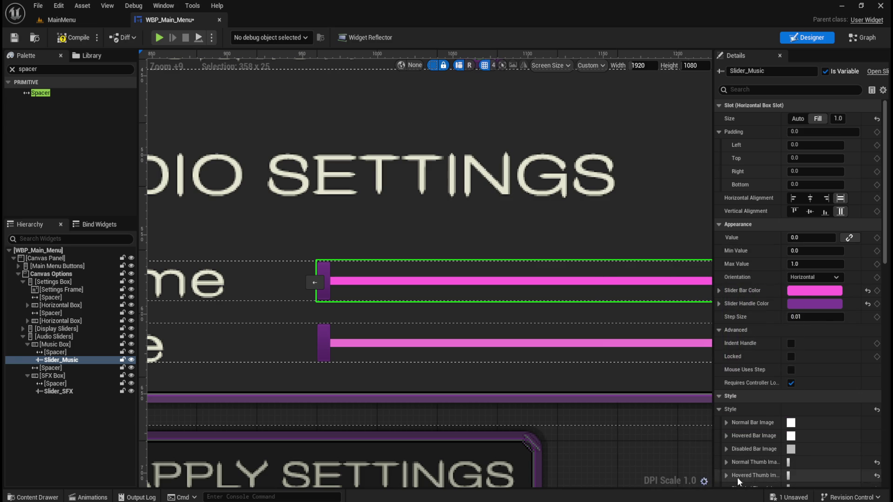
Step: Give the SFX slider bar the same linear hex colour FF23BAFF
click(618, 343)
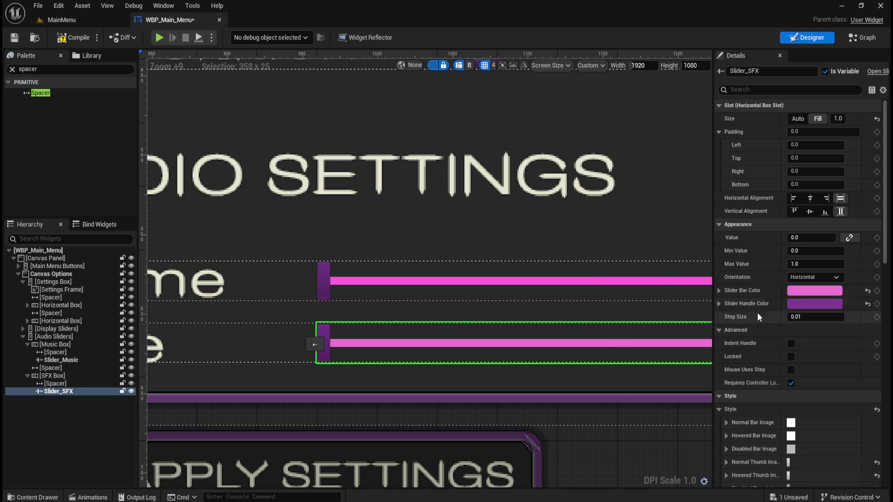
click(792, 290)
click(759, 447)
text(FF23BAFF)
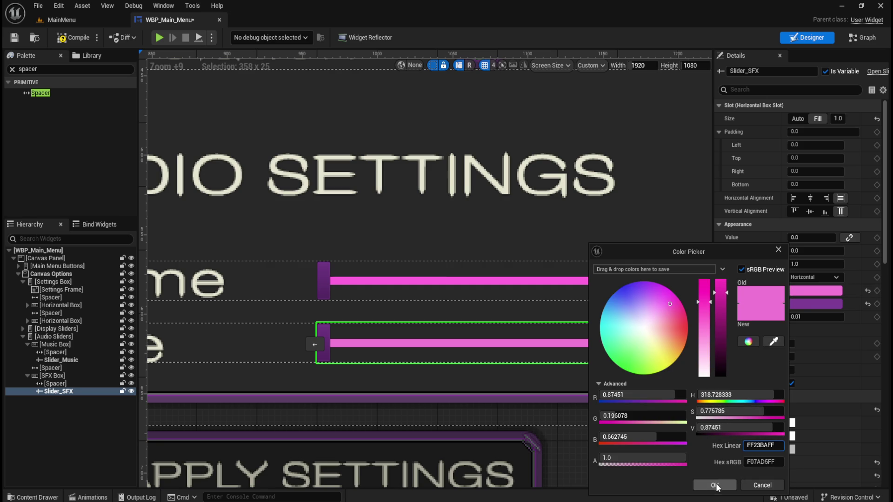
click(716, 485)
scroll(554, 414, down, 4)
Step: Compile the widget and test the Music Volume slider in a standalone preview, then quit
scroll(510, 412, down, 5)
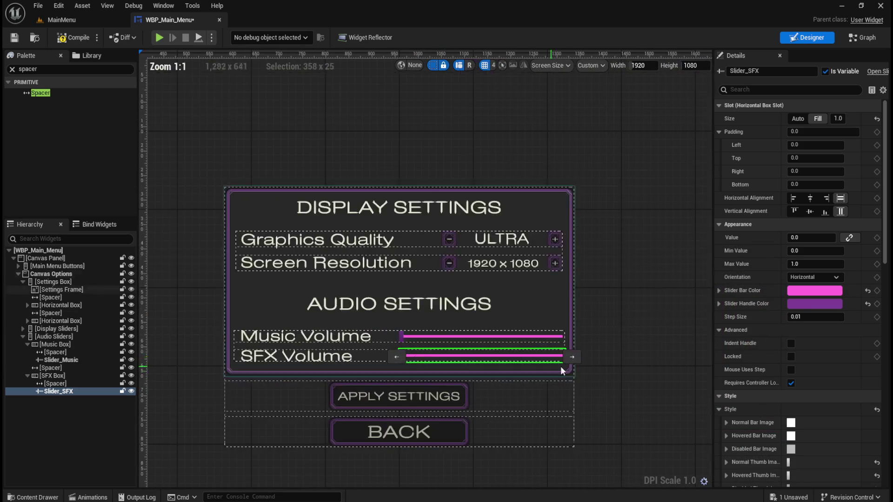
click(560, 367)
scroll(519, 374, up, 4)
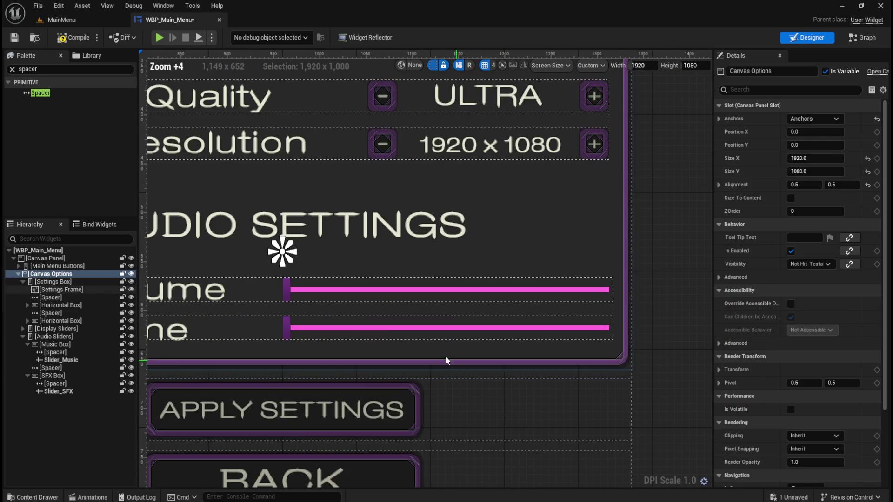
click(71, 37)
click(159, 38)
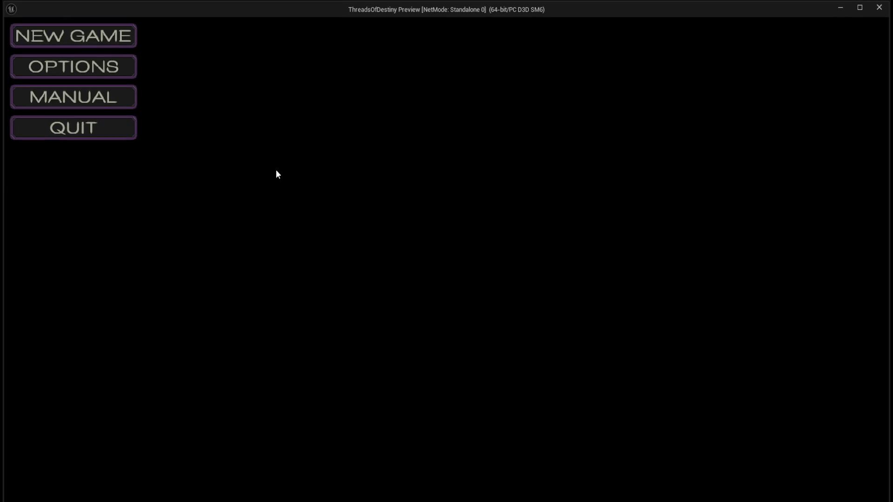
click(97, 74)
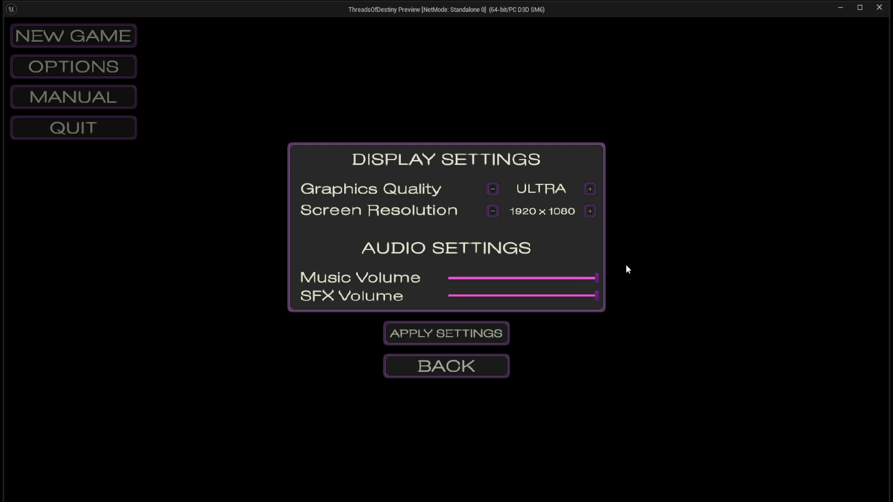
mouse_move(597, 278)
mouse_down()
mouse_move(450, 276)
mouse_move(666, 279)
mouse_up()
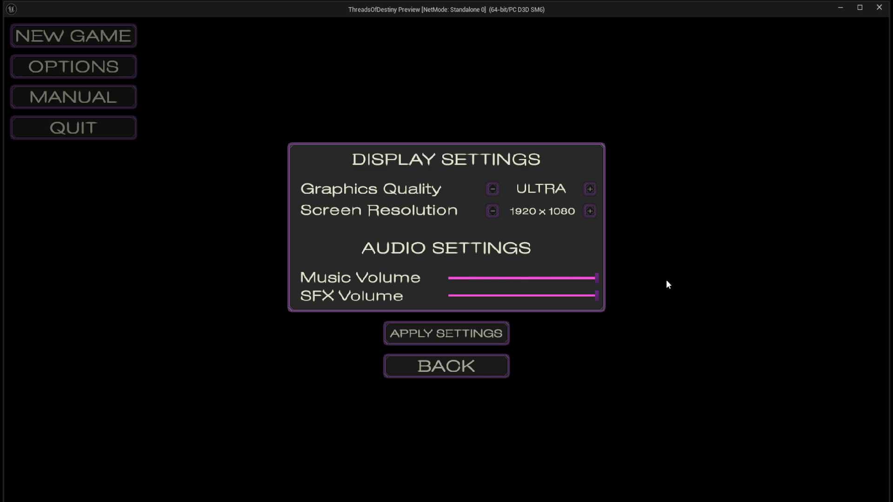
click(452, 372)
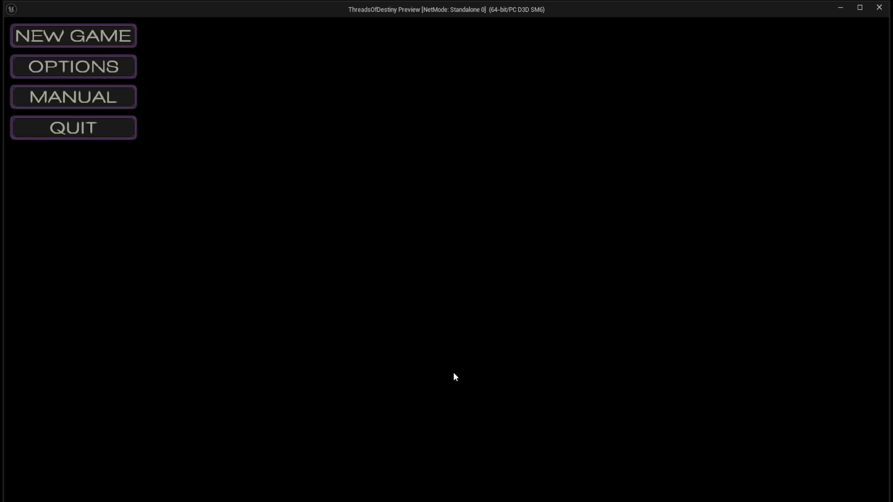
click(105, 134)
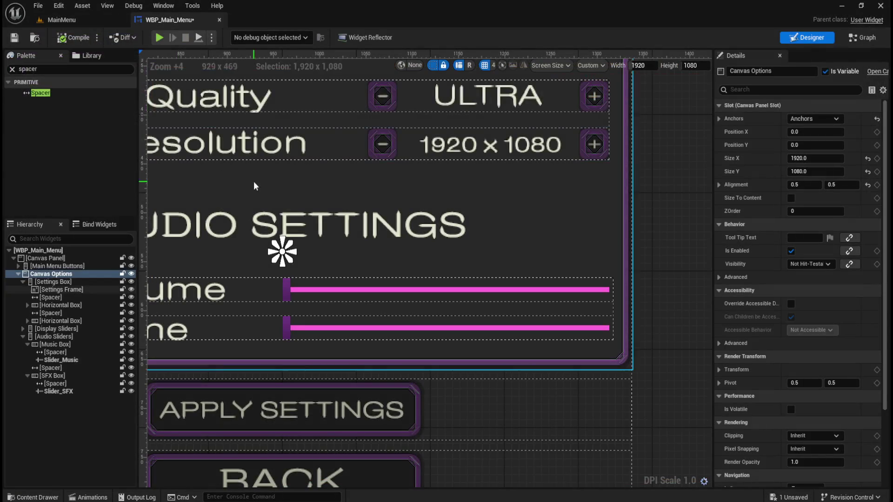
Step: Play again, open Options, then go Back and quit the preview
click(158, 37)
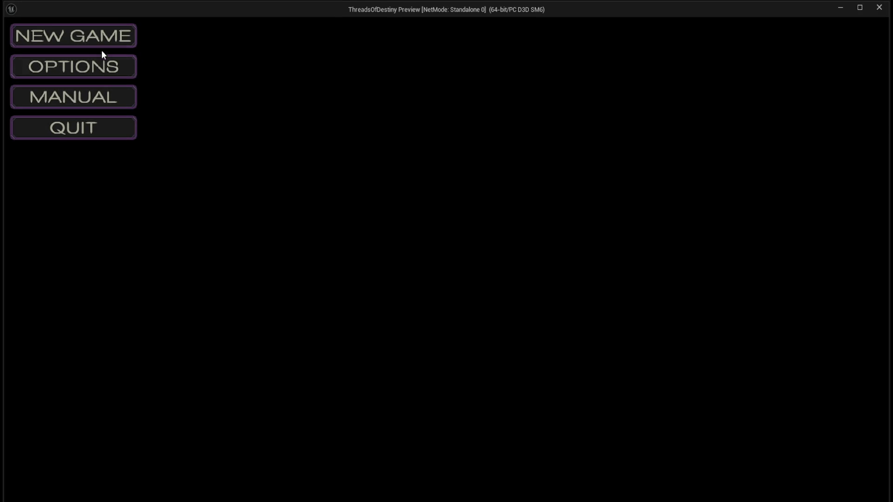
click(101, 75)
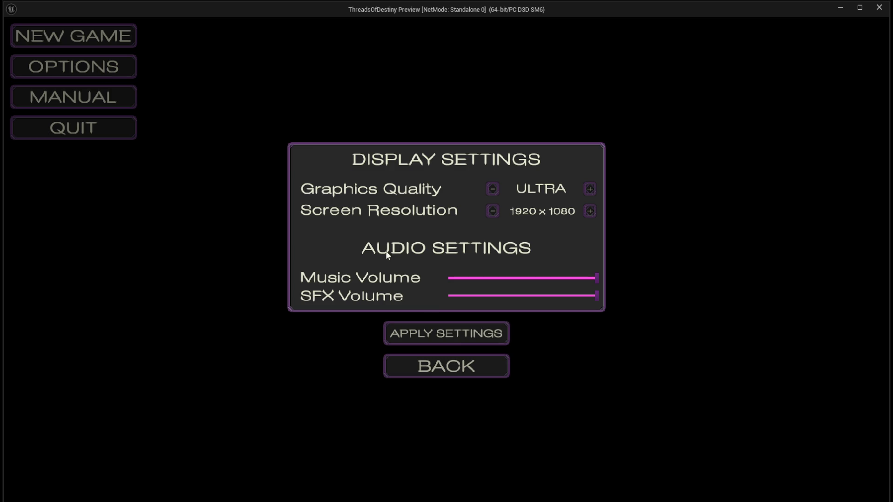
click(463, 367)
click(96, 131)
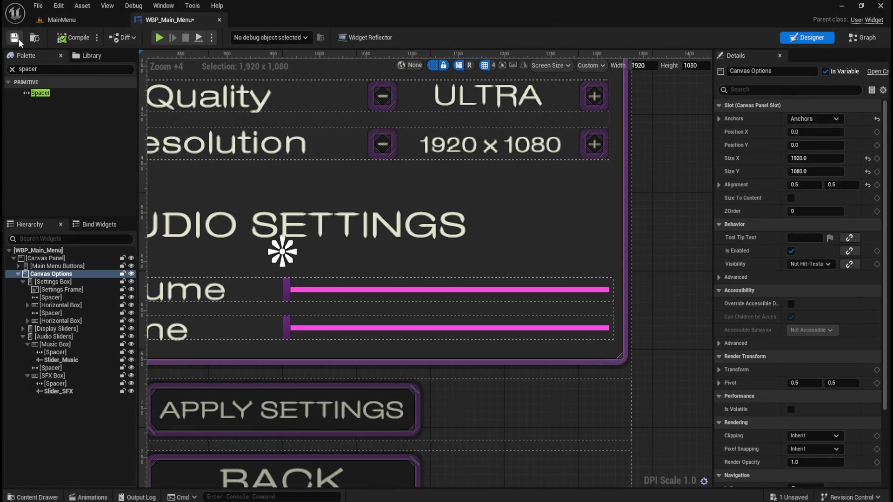
Step: Use File > Save All to save every pending level and asset
click(37, 6)
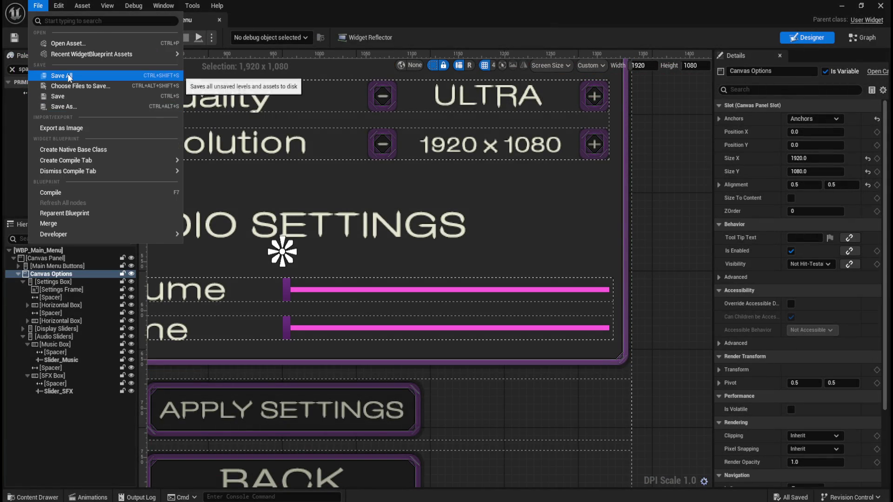
click(68, 76)
scroll(458, 240, down, 3)
scroll(540, 256, down, 1)
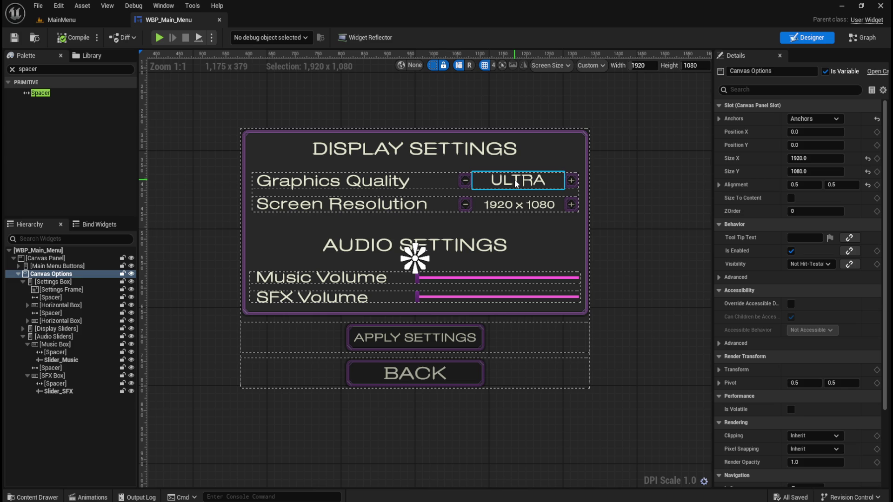
Step: Zoom around the WBP_MainMenu canvas while bringing up its Event Graph
scroll(515, 183, up, 5)
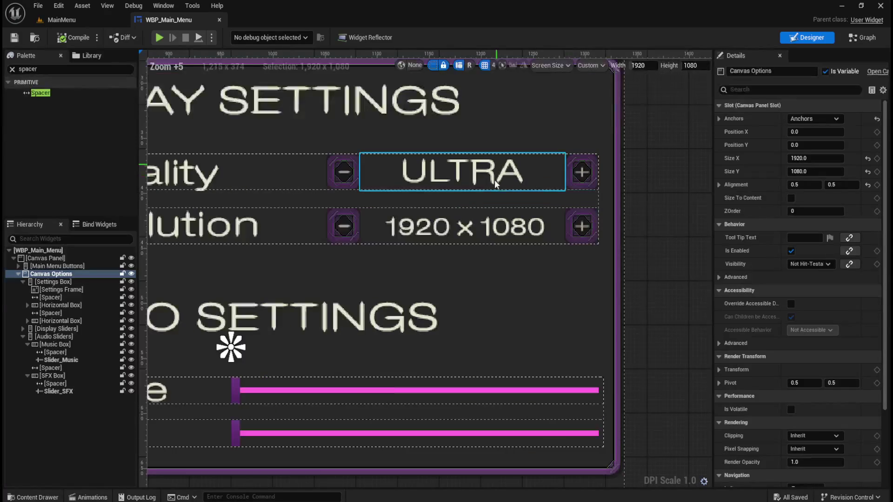
scroll(581, 177, down, 5)
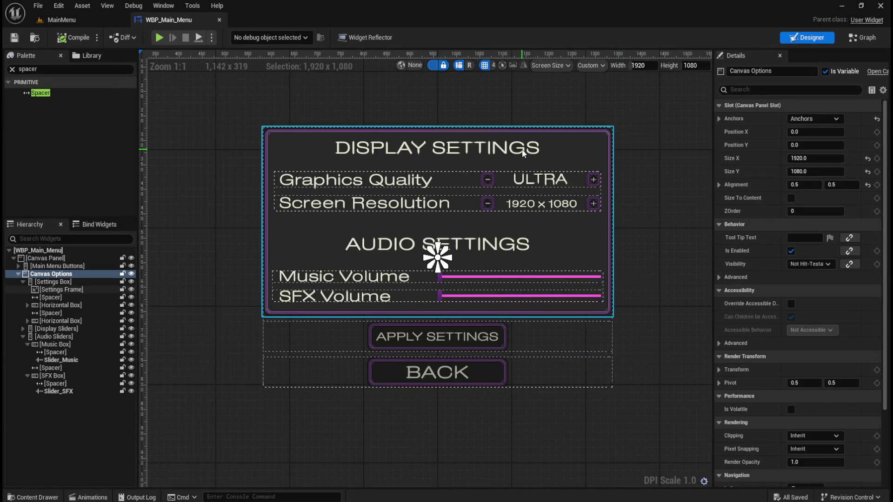
scroll(522, 150, up, 1)
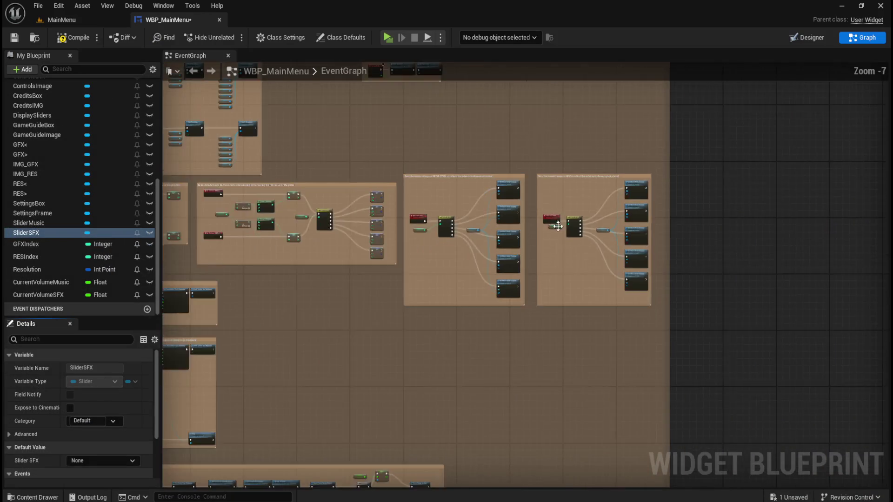
Step: Zoom through the Event Graph to inspect the RES and GFX Set Text Switch on Int nodes
scroll(558, 227, up, 5)
scroll(440, 186, down, 2)
scroll(445, 186, up, 2)
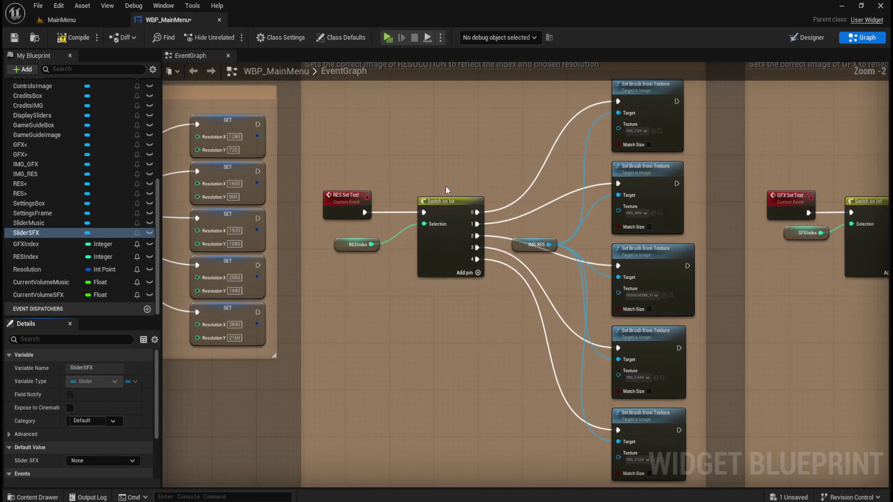
scroll(414, 277, down, 1)
scroll(442, 158, up, 1)
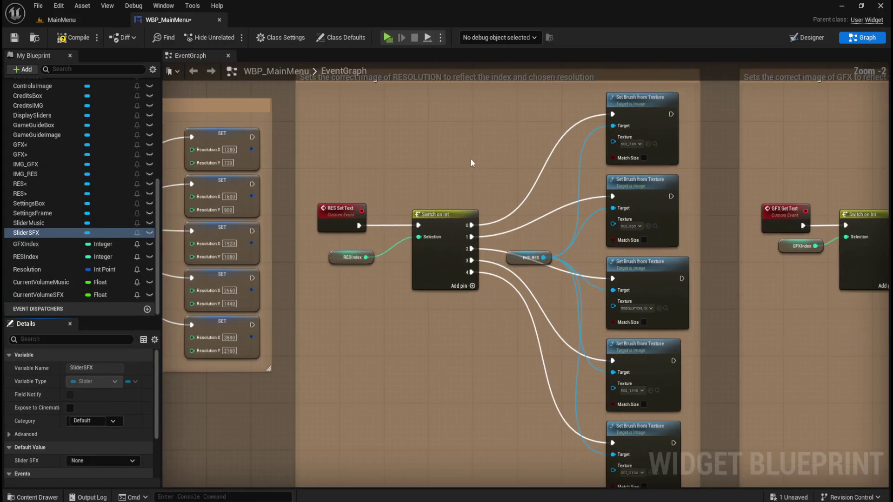
scroll(365, 189, up, 2)
scroll(342, 205, down, 3)
scroll(444, 197, down, 1)
scroll(309, 221, up, 2)
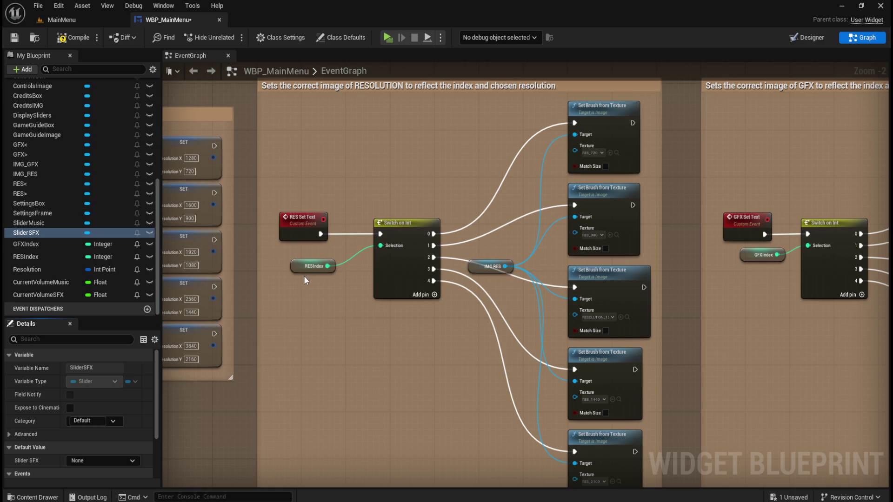
scroll(305, 279, down, 3)
scroll(822, 225, up, 4)
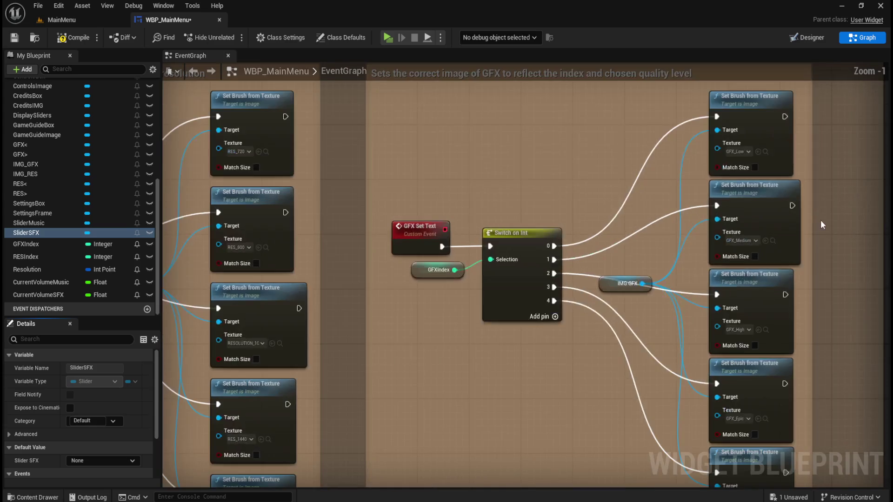
scroll(820, 225, down, 3)
scroll(289, 180, up, 3)
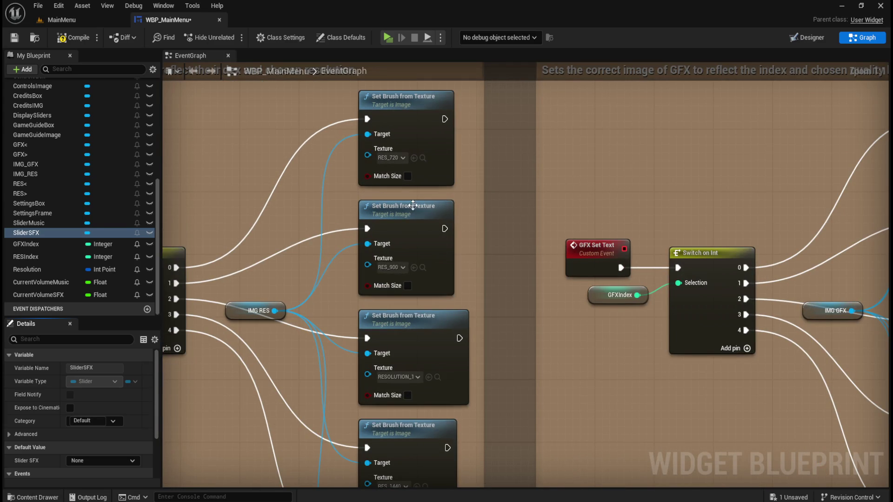
scroll(515, 197, down, 2)
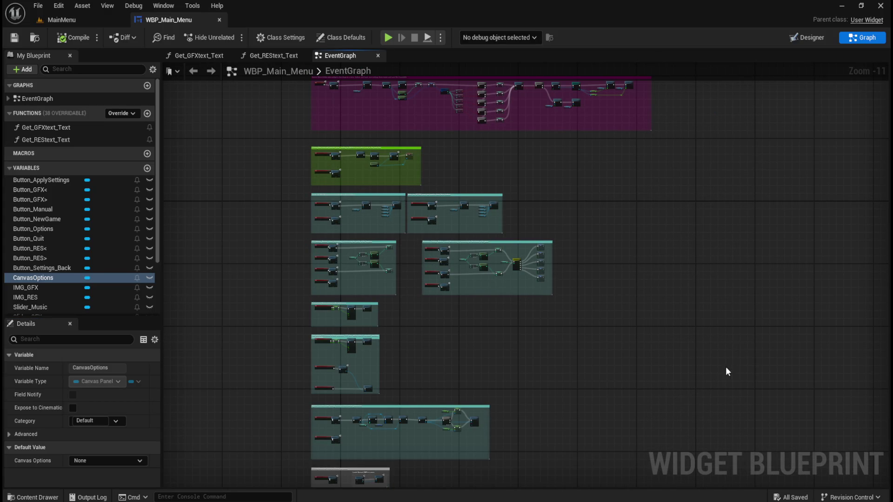
Step: Add a custom event named RES Set Text beside the resolution SET nodes
scroll(465, 230, up, 6)
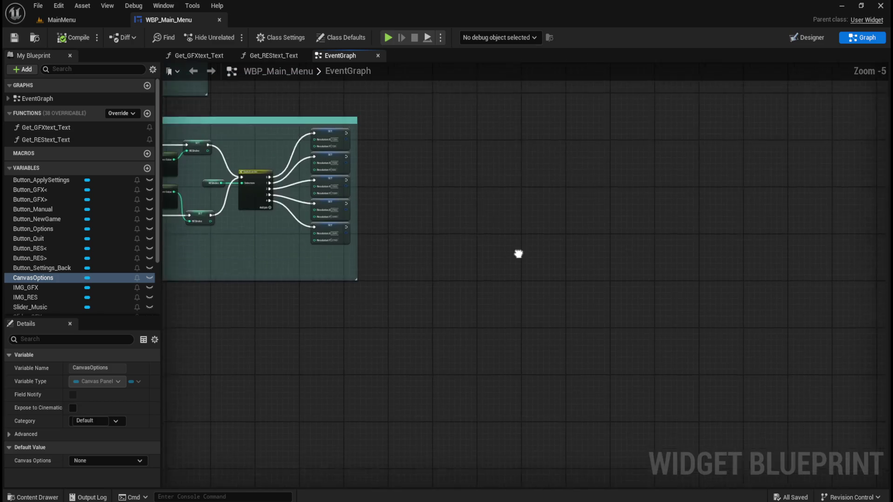
scroll(553, 266, up, 4)
right_click(528, 269)
click(368, 241)
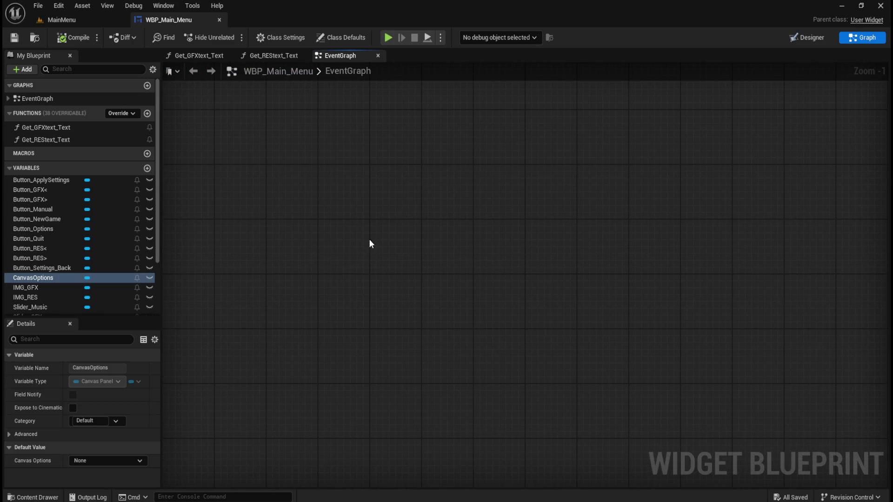
mouse_move(370, 244)
mouse_down()
mouse_move(544, 277)
mouse_move(484, 279)
mouse_up()
right_click(482, 275)
text(cust)
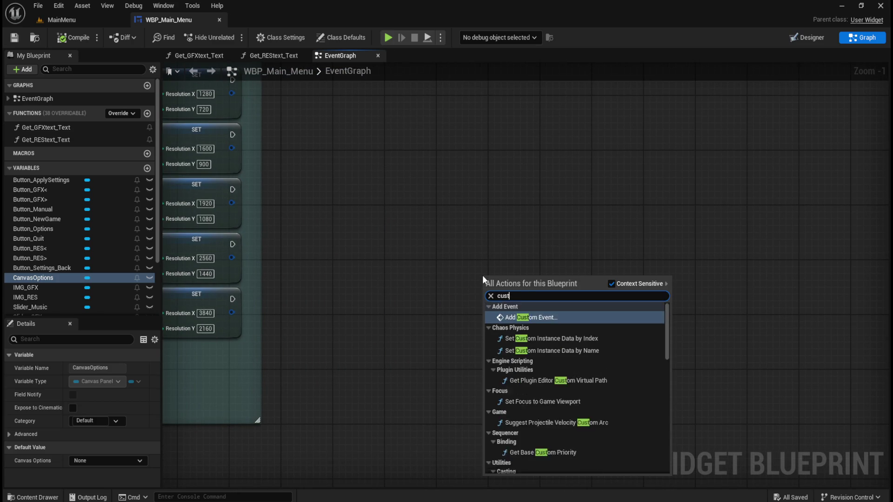
text(om event)
key(Return)
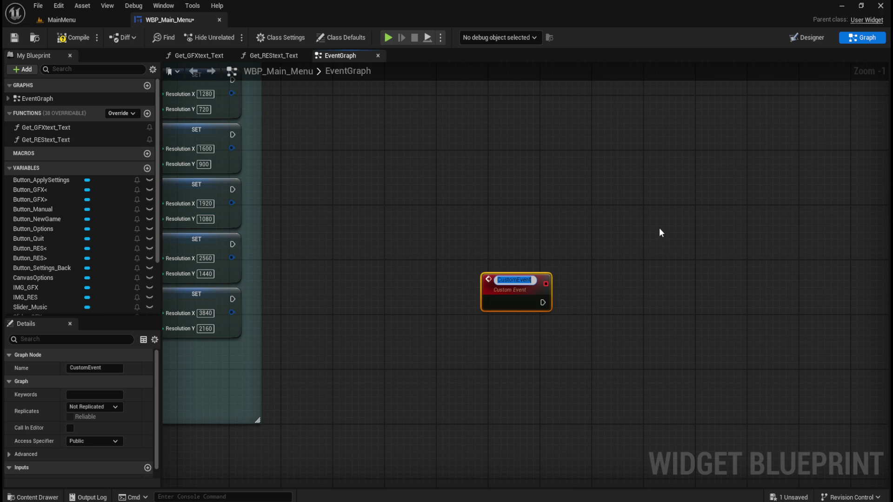
text(RES S)
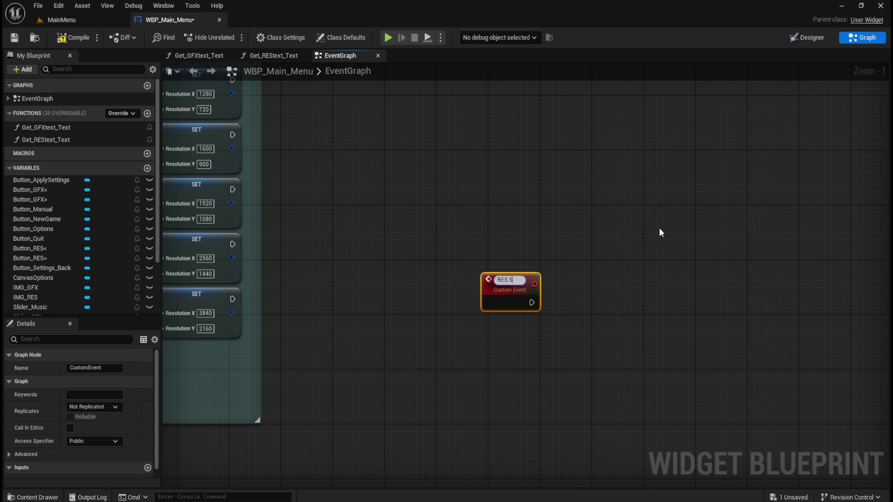
text(et TE)
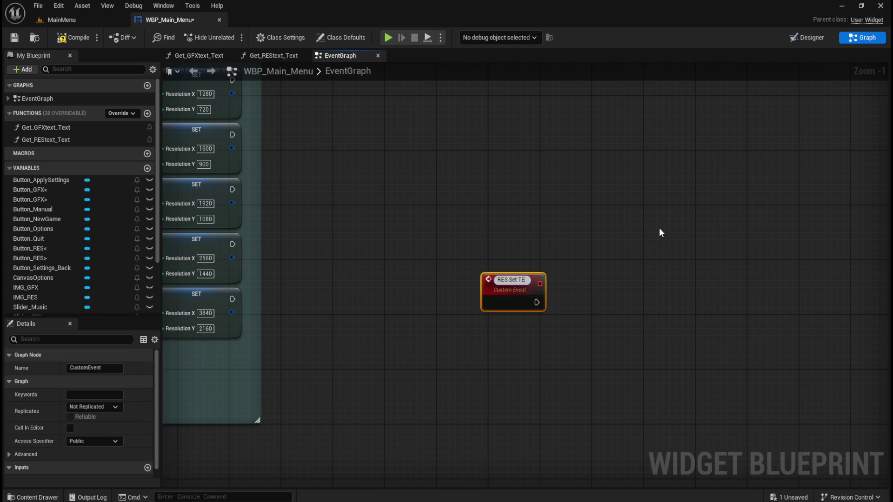
text(xt)
key(Return)
click(660, 228)
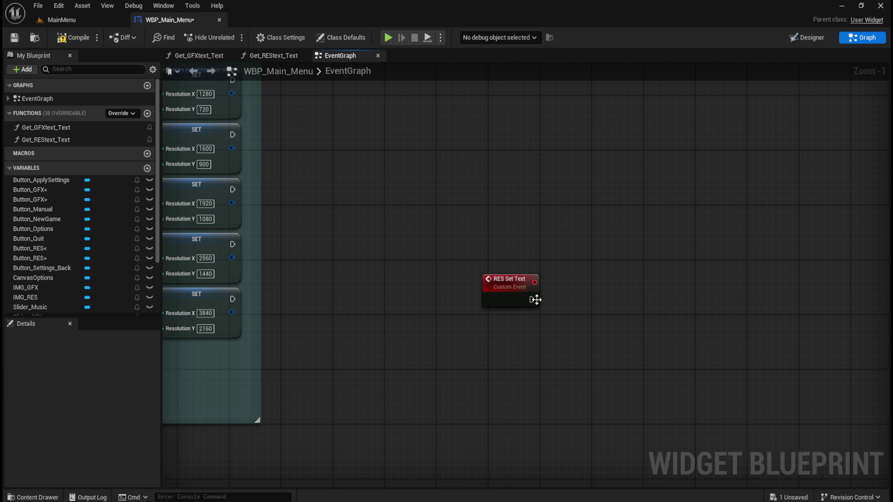
drag(535, 299, 490, 286)
click(630, 311)
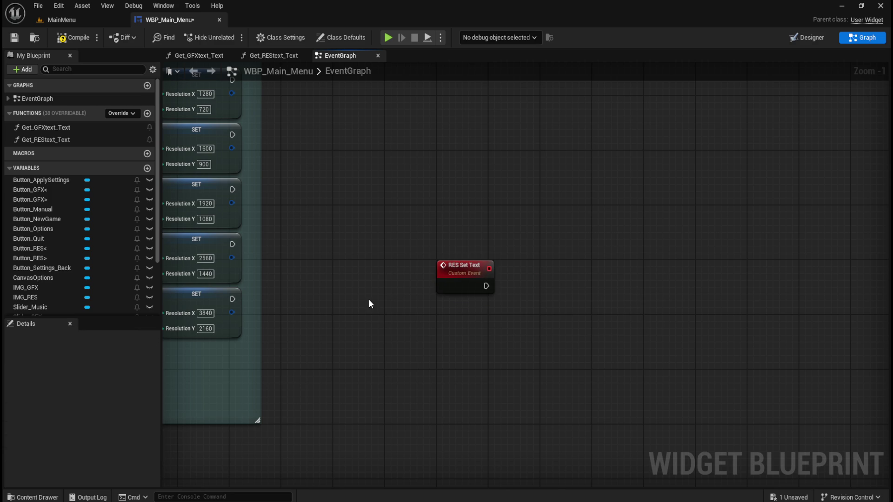
Step: Drive a new Switch on Int from RES Set Text, fed by a RESIndex getter
scroll(34, 274, down, 3)
click(38, 264)
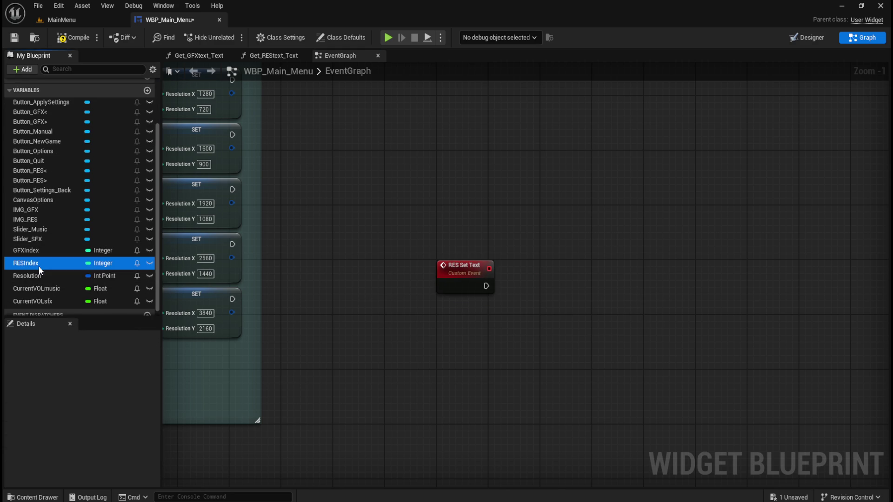
mouse_move(38, 266)
mouse_down()
mouse_move(455, 320)
mouse_move(543, 285)
mouse_up()
click(493, 345)
text(switch)
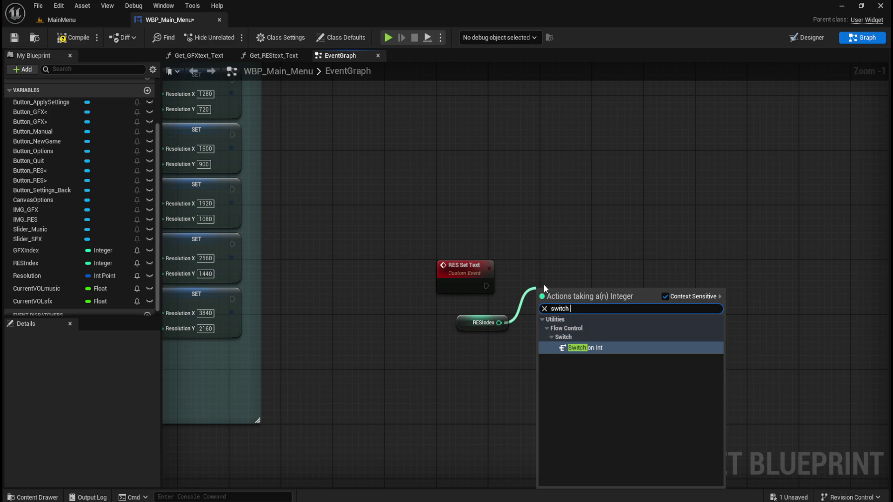
text( on int)
key(Return)
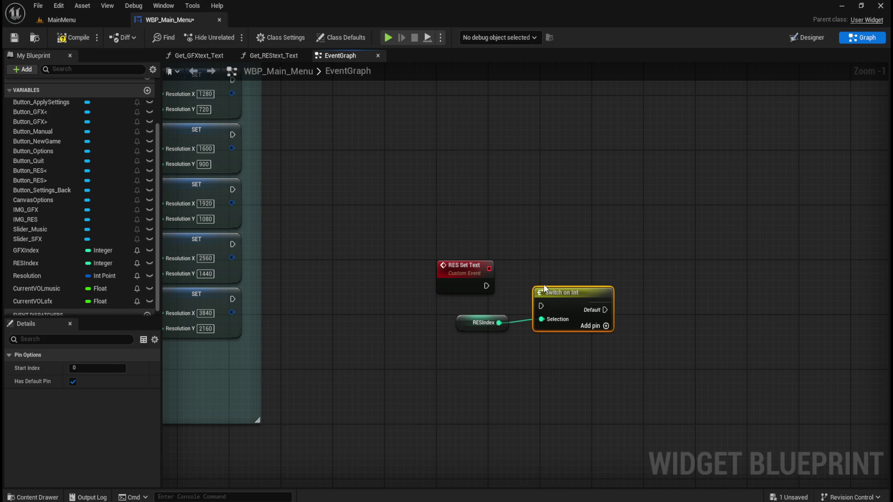
drag(544, 288, 538, 267)
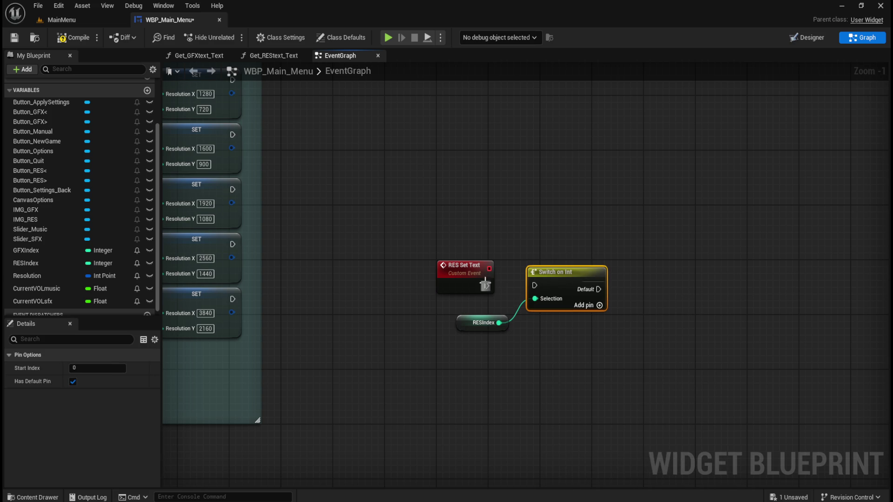
drag(485, 285, 535, 285)
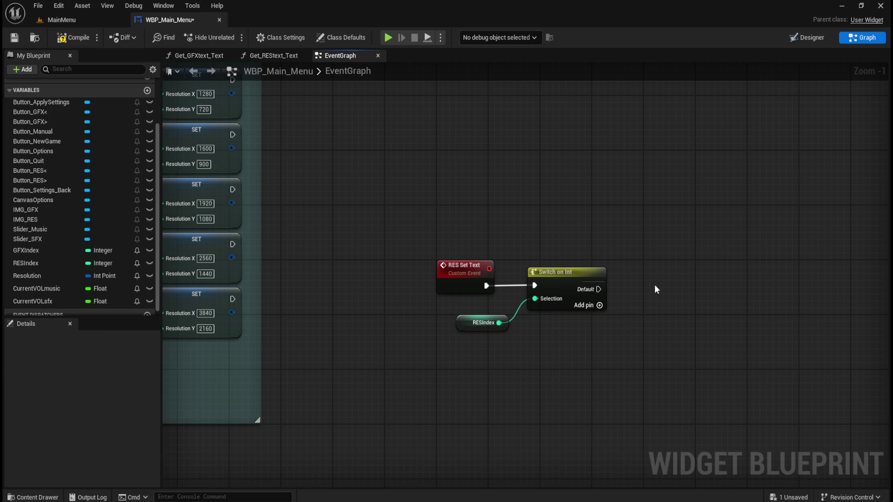
Step: Give the switch outputs 0 through 4 and remove its Default pin
click(600, 305)
click(600, 319)
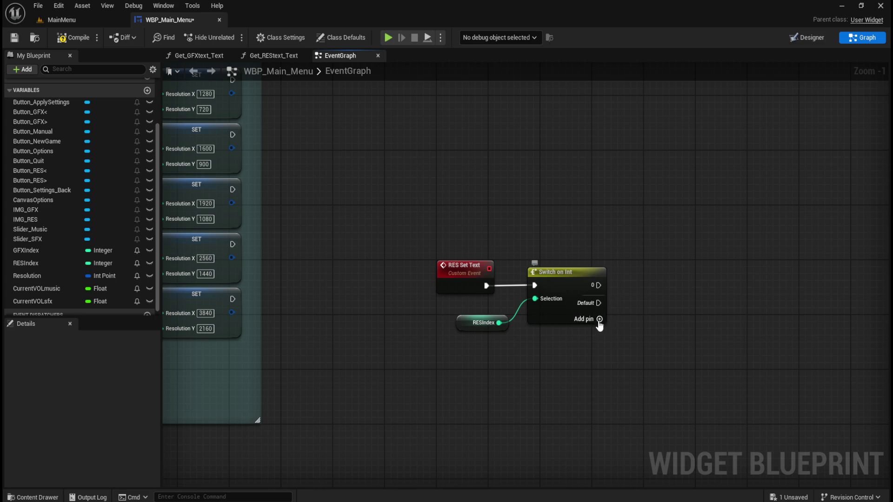
right_click(599, 316)
click(612, 341)
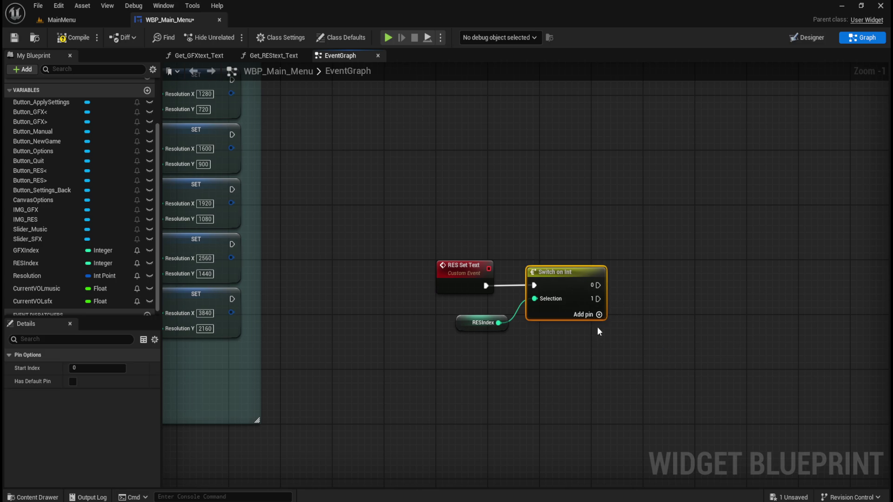
click(599, 313)
click(599, 329)
click(599, 342)
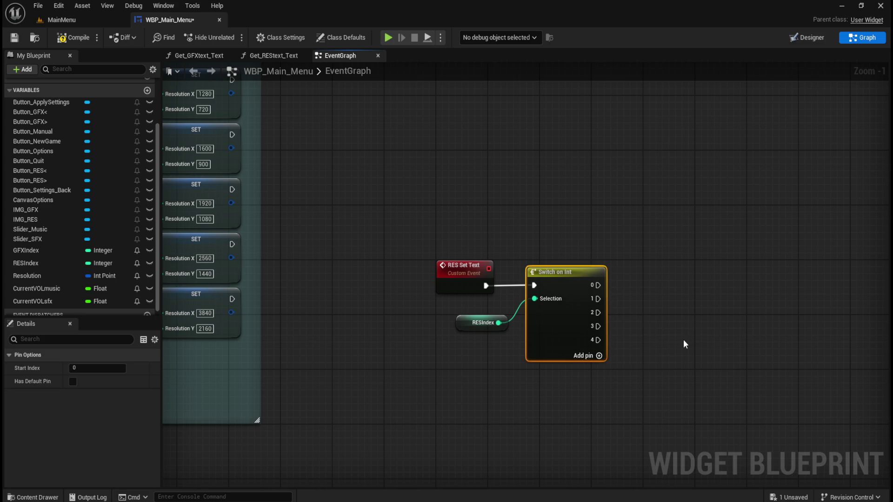
click(682, 339)
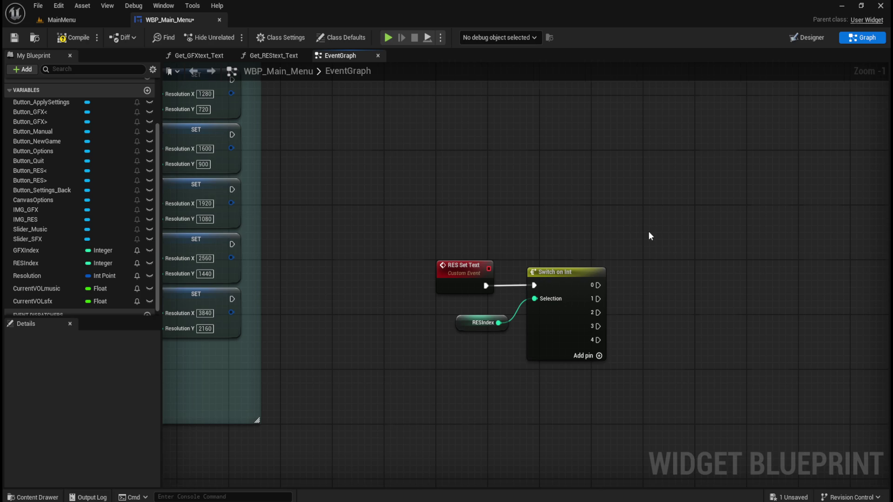
drag(704, 261, 658, 236)
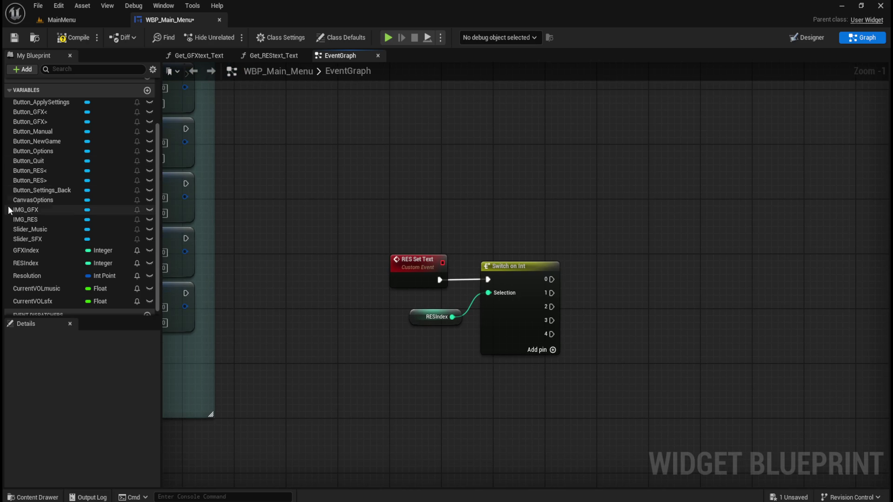
Step: Add an IMG_RES getter wired into a Set Brush from Texture node
drag(28, 225, 597, 320)
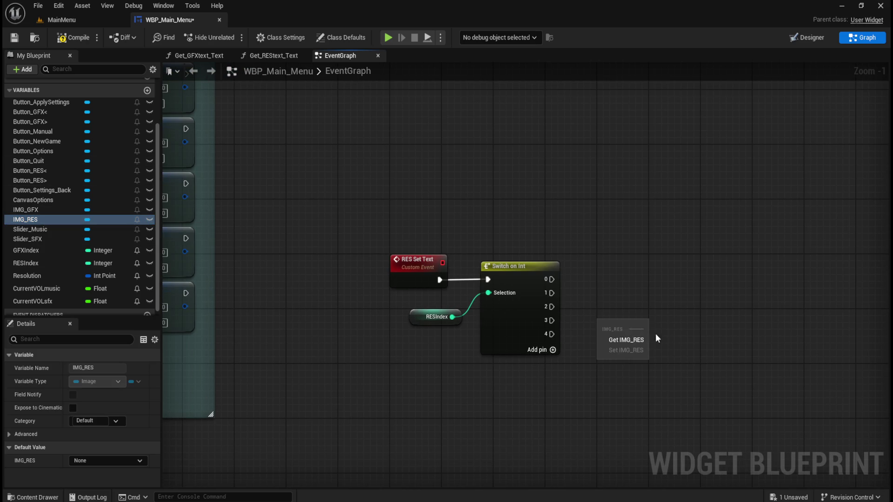
click(611, 340)
drag(725, 305, 636, 297)
right_click(606, 308)
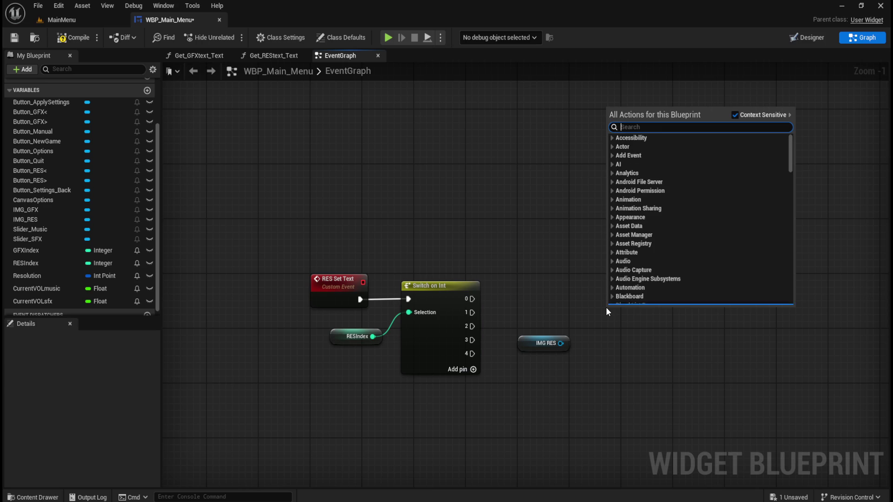
text(set brush)
key(Escape)
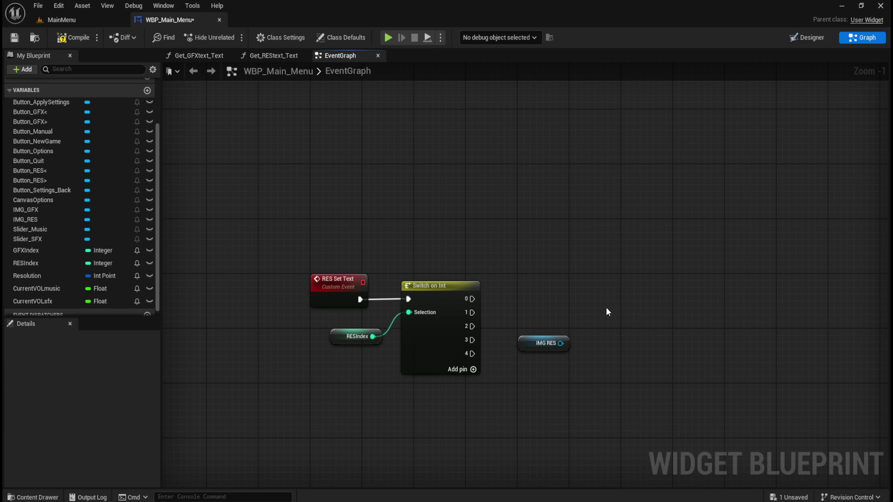
drag(560, 343, 598, 318)
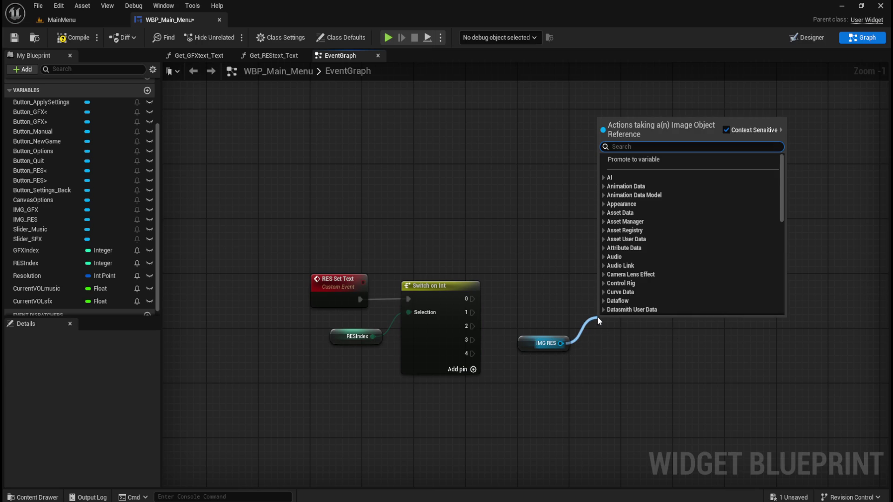
text(set brush from t)
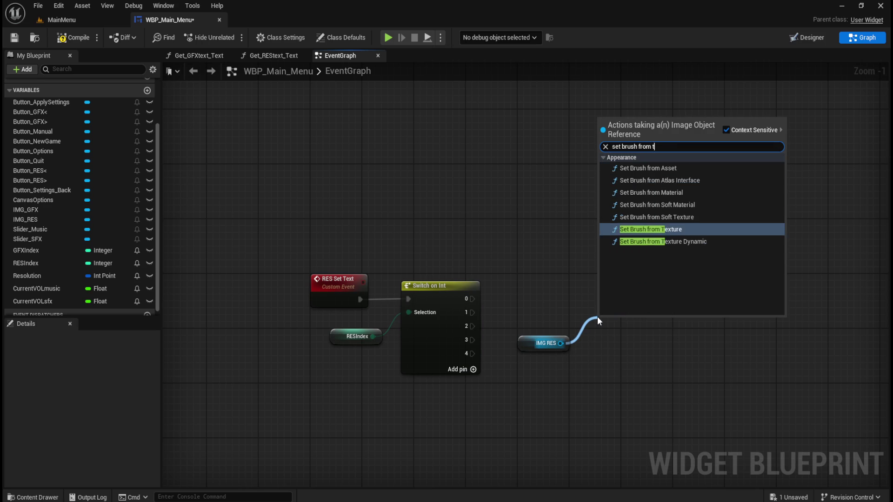
text(extu)
key(Return)
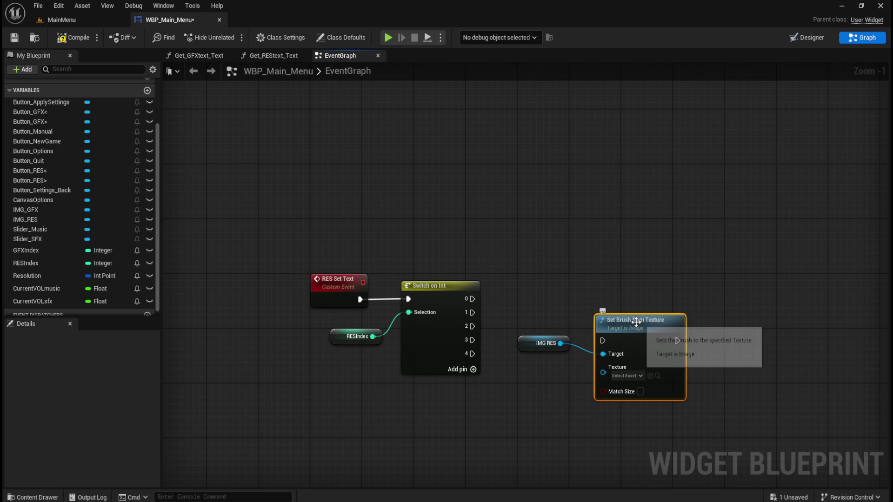
mouse_move(636, 322)
mouse_down()
mouse_move(632, 283)
mouse_move(650, 187)
mouse_up()
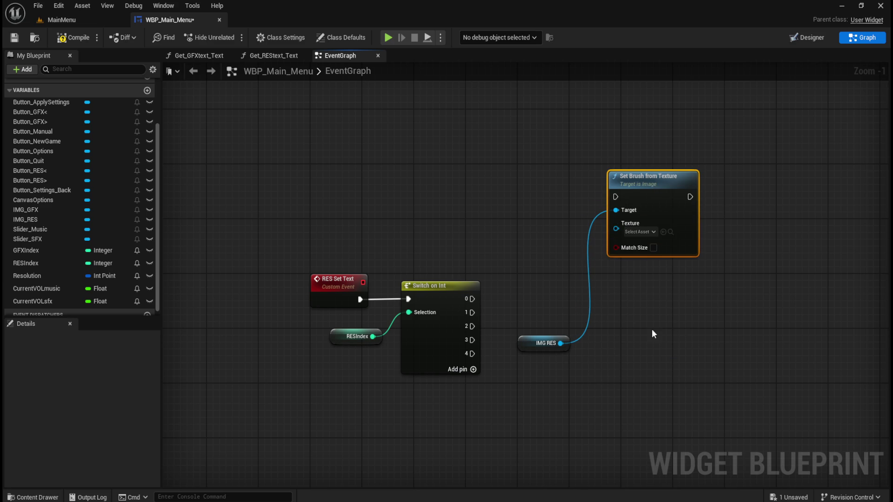
click(617, 316)
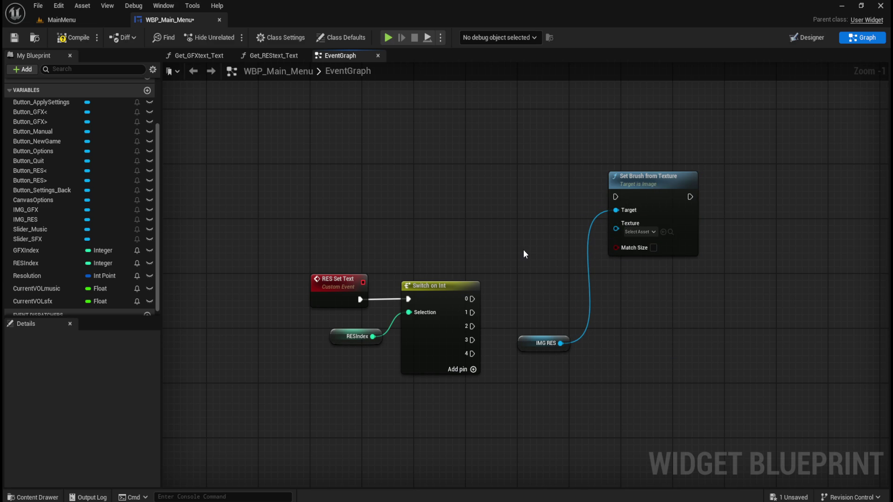
Step: Set the brush texture to RESOLUTION_720 and run it from Switch output 0
key(ctrl+space)
click(270, 361)
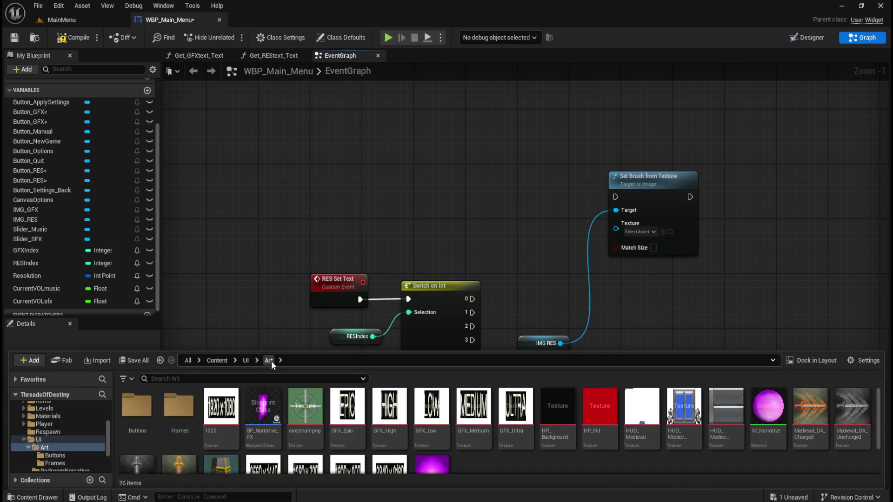
scroll(462, 431, down, 1)
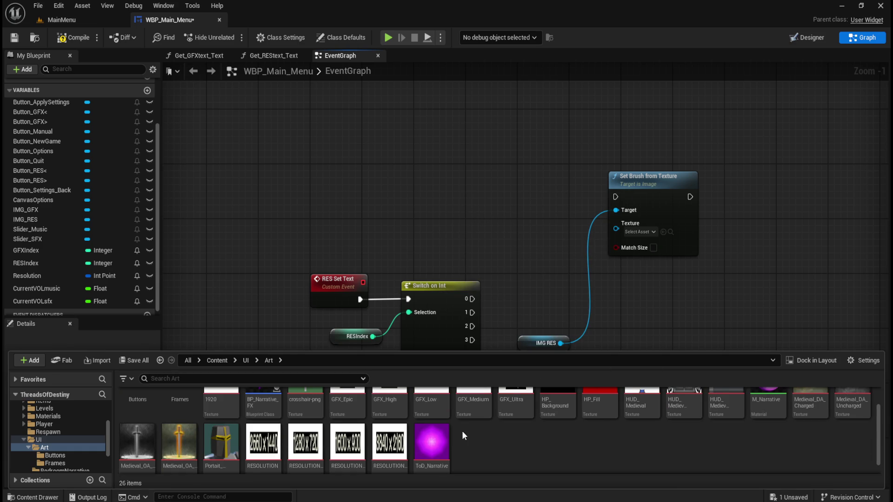
scroll(348, 433, down, 1)
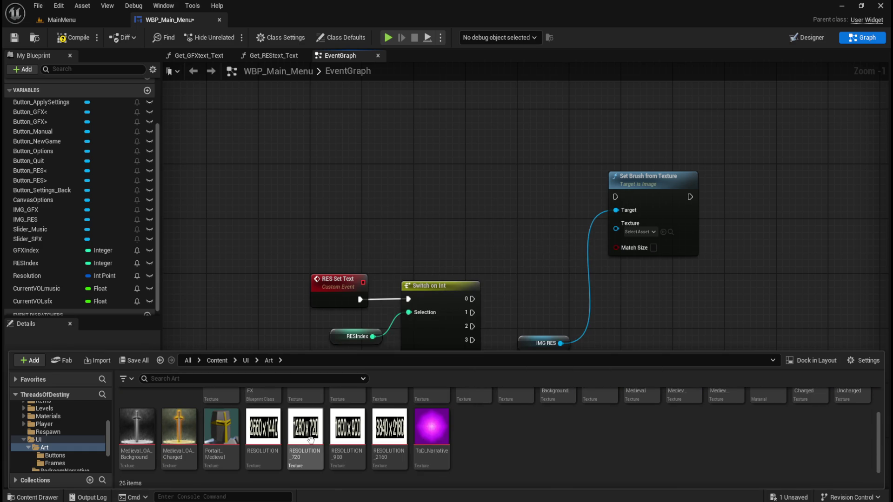
mouse_move(310, 440)
mouse_down()
mouse_move(386, 419)
mouse_move(700, 241)
mouse_move(639, 232)
mouse_up()
mouse_move(472, 299)
mouse_down()
mouse_move(574, 242)
mouse_move(618, 195)
mouse_up()
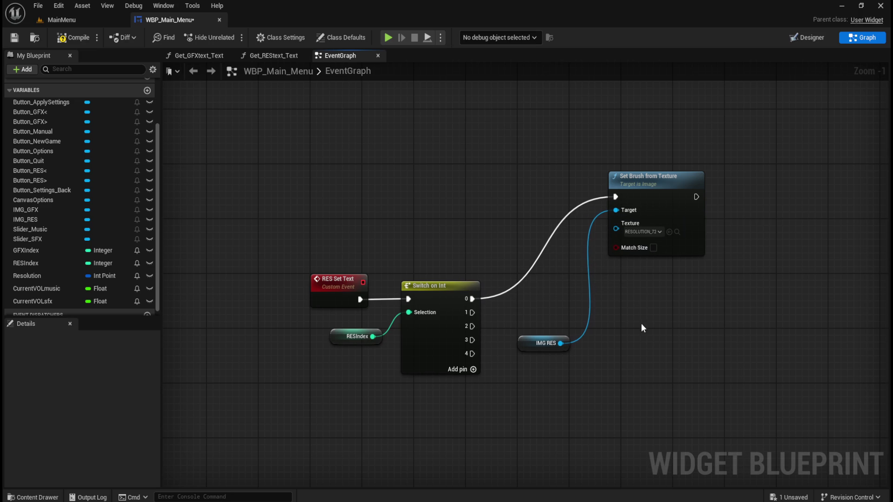
drag(642, 324, 630, 285)
Step: Duplicate the Set Brush node for Switch output 1, targeting IMG RES with RESOLUTION_900
click(678, 149)
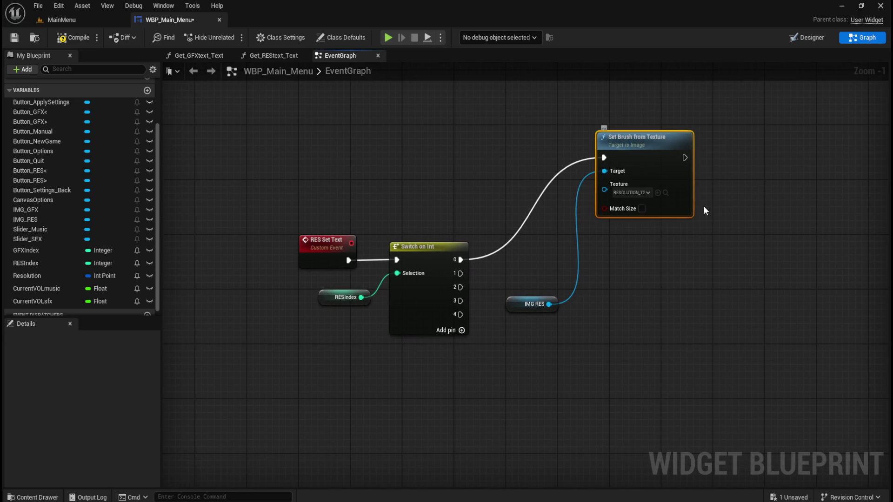
key(ctrl+c)
key(ctrl+v)
drag(754, 237, 642, 241)
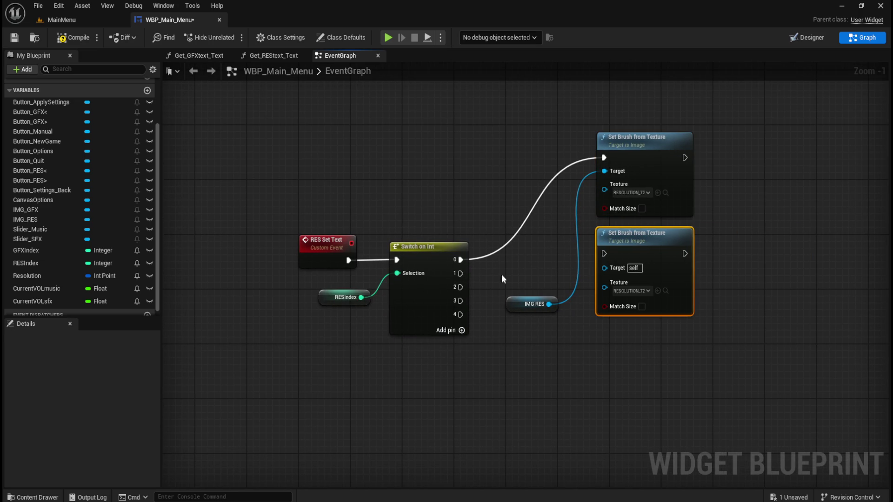
mouse_move(460, 273)
mouse_down()
mouse_move(622, 249)
mouse_move(604, 253)
mouse_up()
drag(550, 304, 605, 268)
click(626, 357)
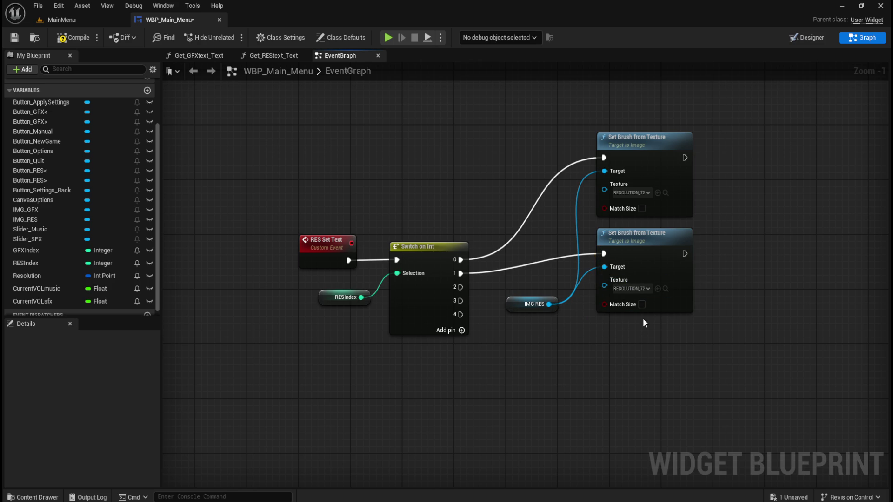
key(ctrl+space)
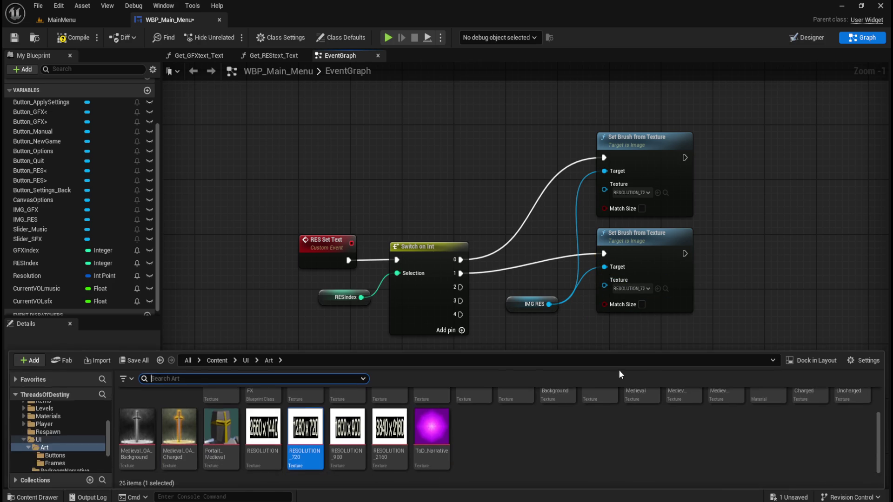
click(357, 450)
mouse_move(357, 450)
mouse_down()
mouse_move(635, 307)
mouse_move(628, 291)
mouse_up()
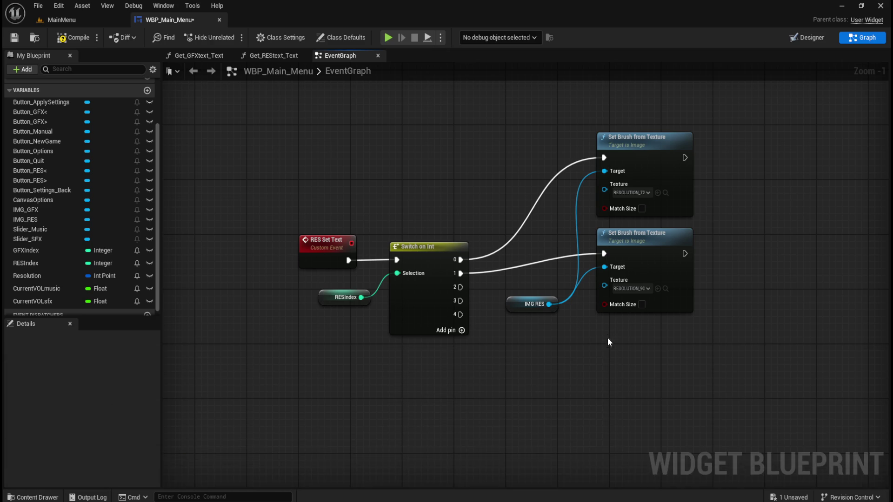
drag(607, 337, 578, 303)
Step: Add a third Set Brush copy on output 2 using IMG RES and the 1920 texture
click(644, 193)
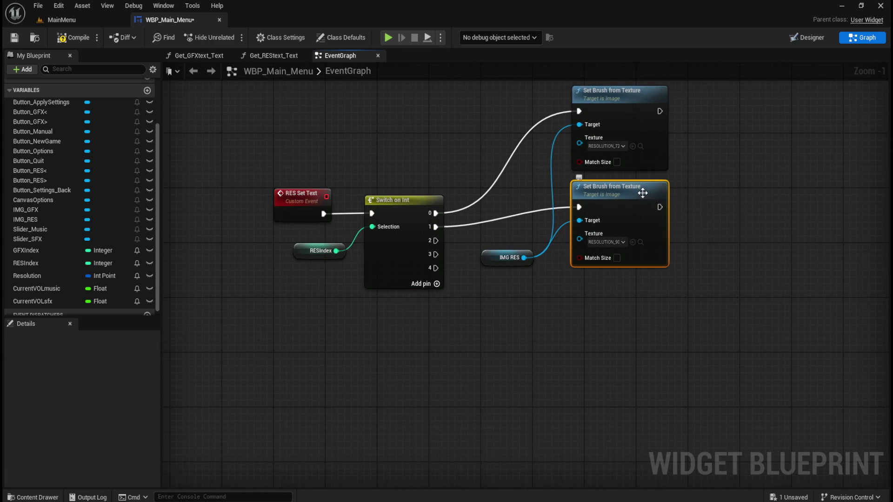
key(ctrl+c)
key(ctrl+v)
drag(685, 283, 600, 284)
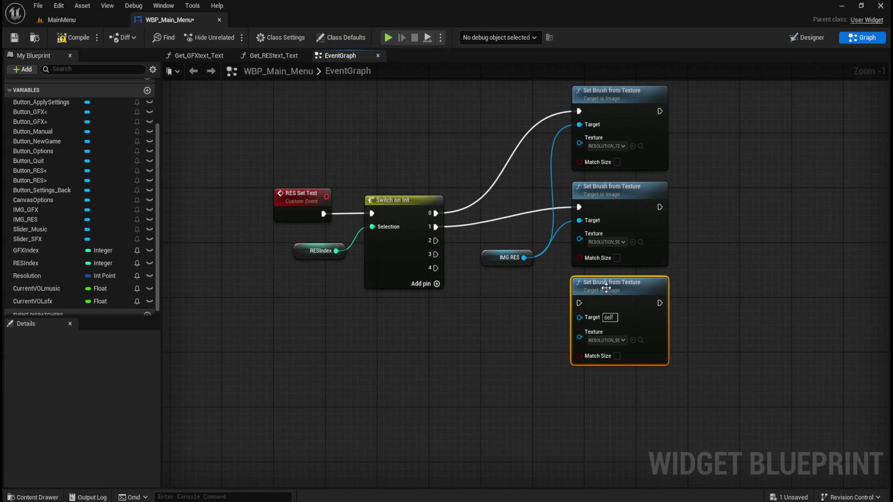
click(475, 261)
mouse_move(435, 240)
mouse_down()
mouse_move(578, 314)
mouse_move(578, 302)
mouse_up()
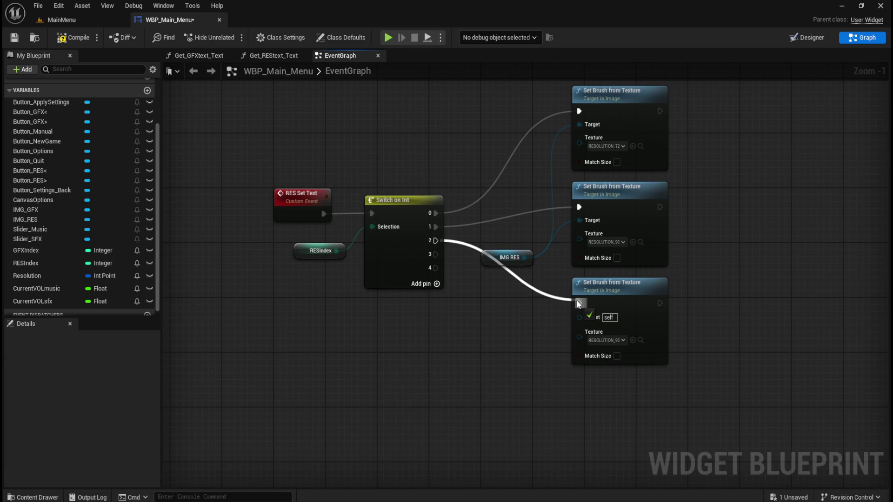
drag(527, 259, 579, 317)
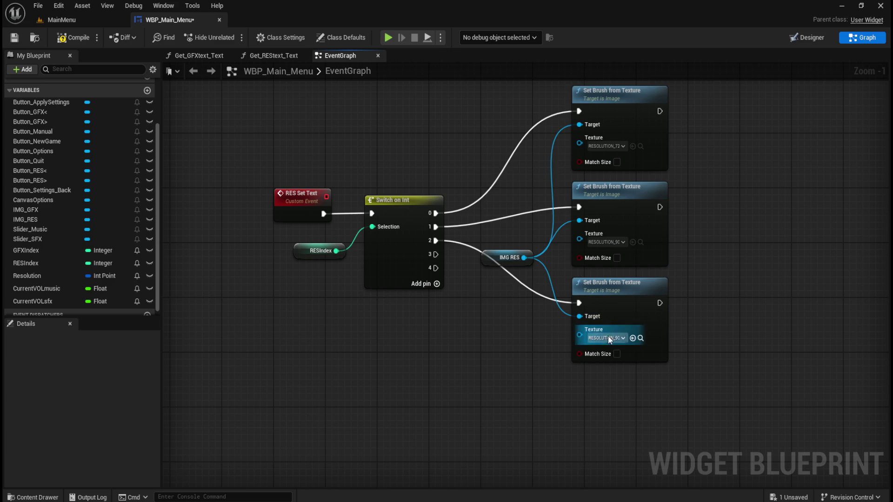
drag(610, 411, 595, 362)
key(ctrl+space)
scroll(355, 423, up, 2)
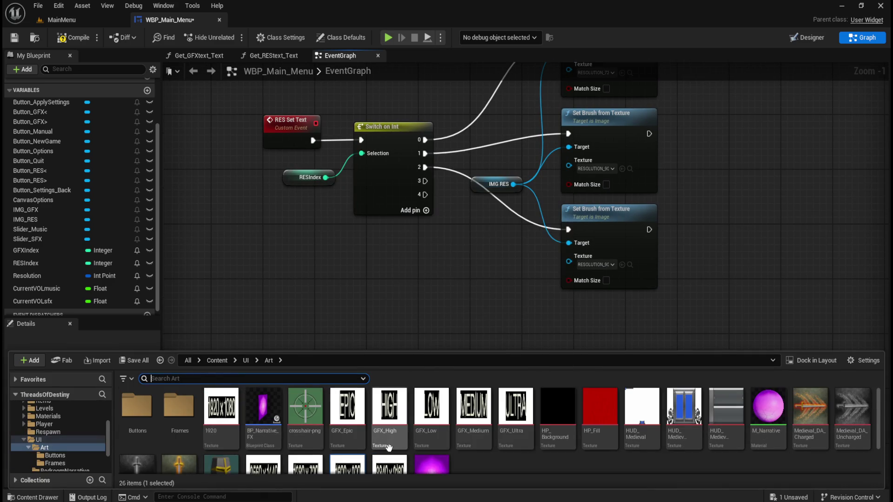
mouse_move(222, 411)
mouse_down()
mouse_move(241, 419)
mouse_move(633, 263)
mouse_move(590, 268)
mouse_up()
Step: Duplicate a Set Brush node for switch output 3, targeting IMG RES with the RESOLUTION texture
scroll(467, 254, up, 1)
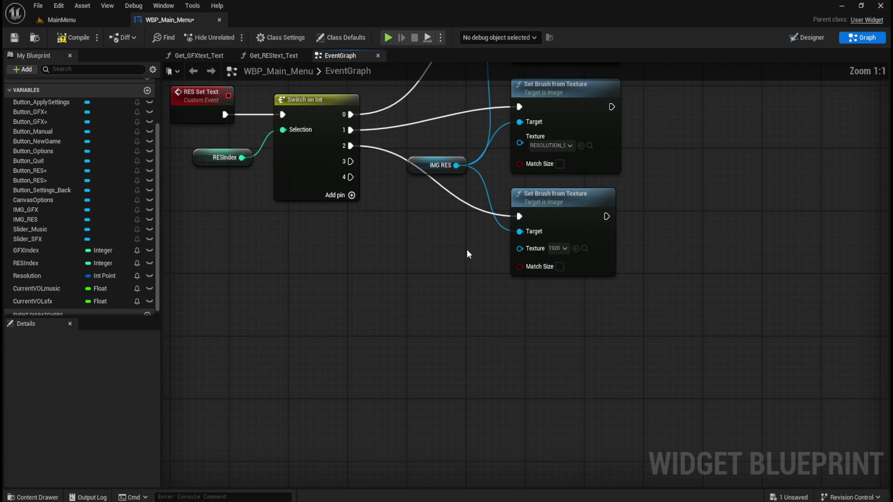
click(628, 226)
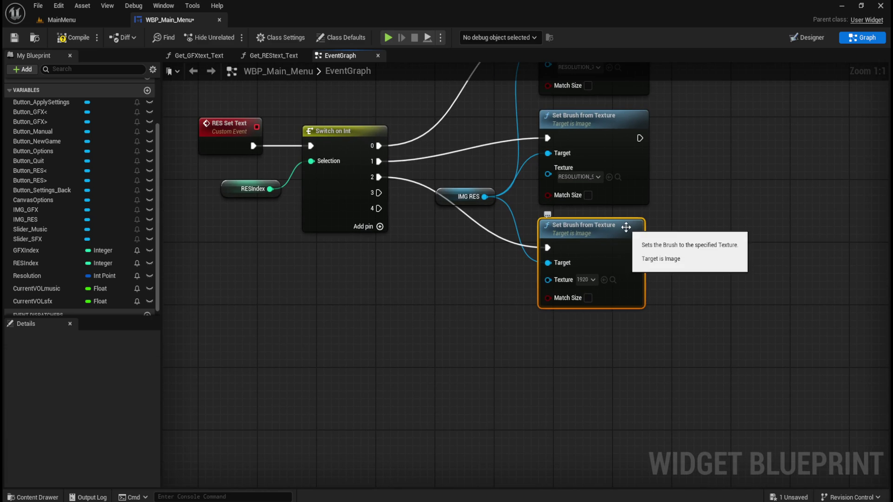
key(ctrl+d)
mouse_move(721, 282)
mouse_down()
mouse_move(678, 312)
mouse_move(591, 329)
mouse_up()
drag(485, 197, 556, 366)
drag(379, 193, 547, 349)
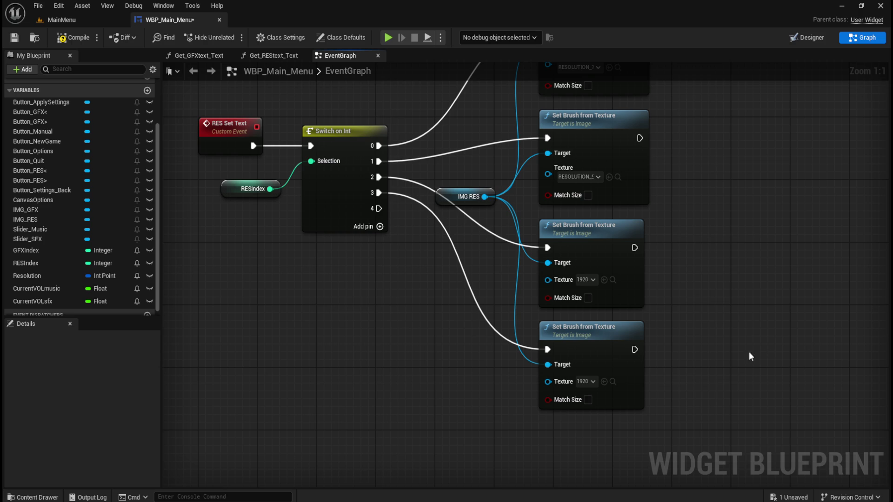
key(ctrl+space)
scroll(418, 432, down, 2)
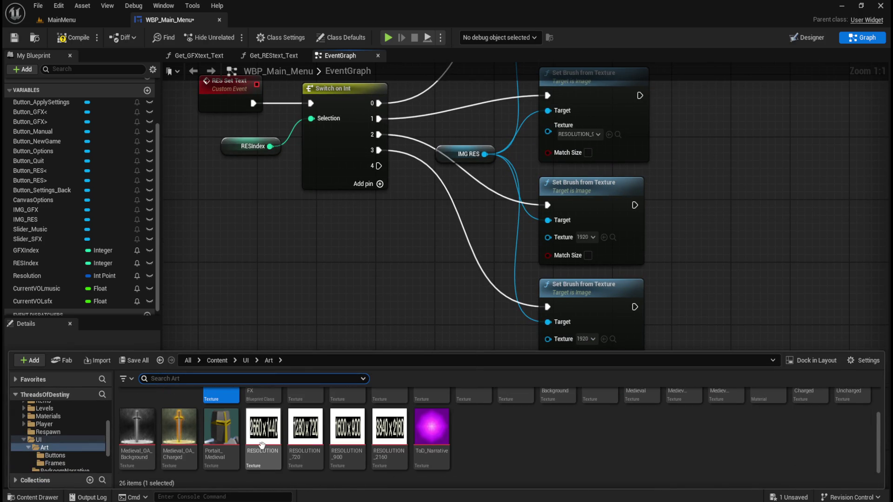
mouse_move(259, 451)
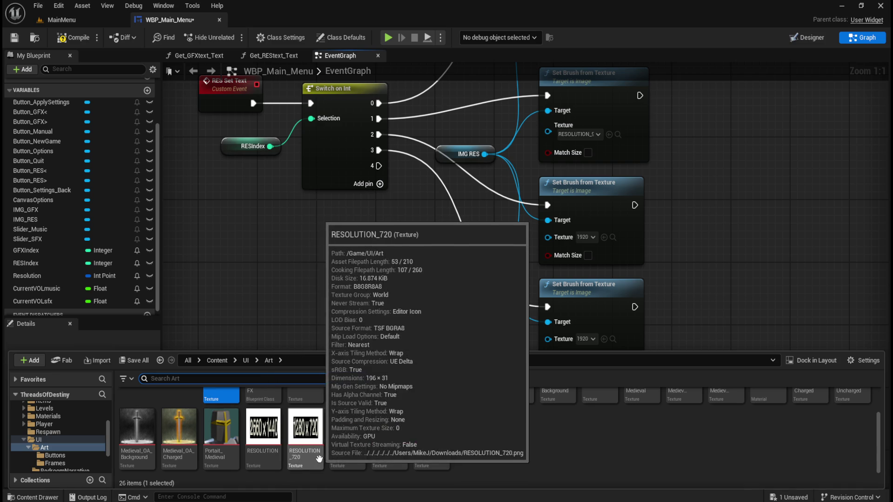
mouse_move(263, 430)
mouse_down()
mouse_move(610, 334)
mouse_move(588, 337)
mouse_up()
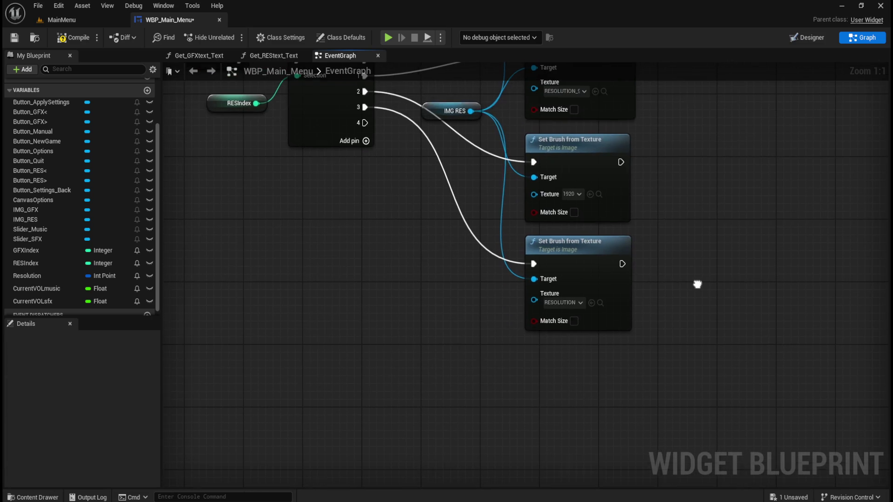
Step: Add a fifth Set Brush node on IMG RES from switch output 4, fetching RESOLUTION_2160
click(601, 251)
key(ctrl+c)
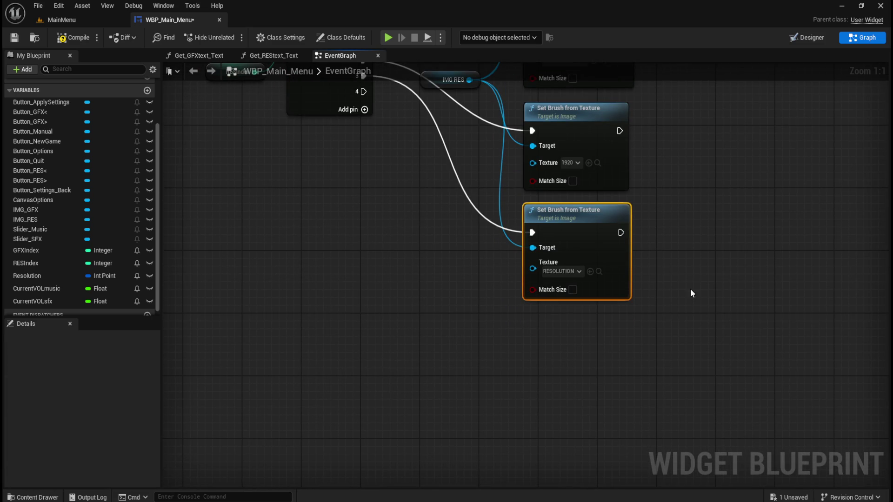
key(ctrl+v)
drag(707, 298, 568, 329)
click(688, 253)
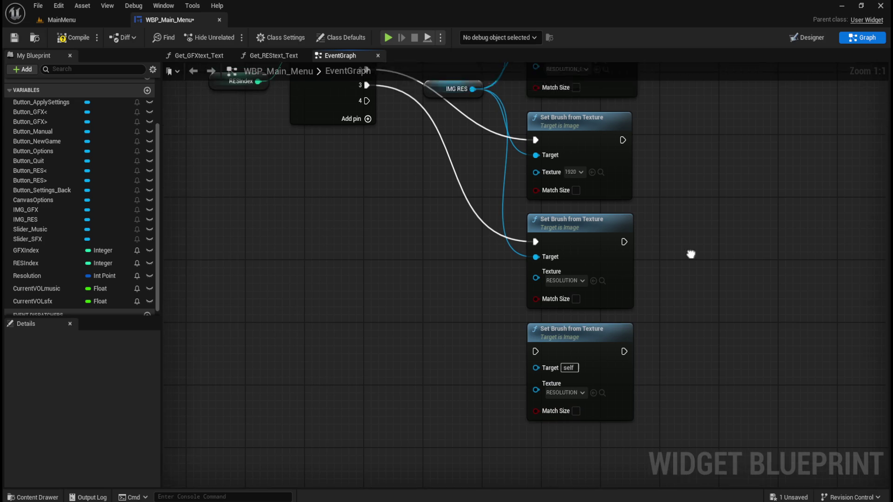
mouse_move(370, 124)
mouse_down()
mouse_move(395, 142)
mouse_move(551, 386)
mouse_move(538, 375)
mouse_up()
drag(476, 113, 547, 390)
mouse_move(687, 395)
mouse_down()
mouse_move(682, 334)
mouse_move(695, 247)
mouse_up()
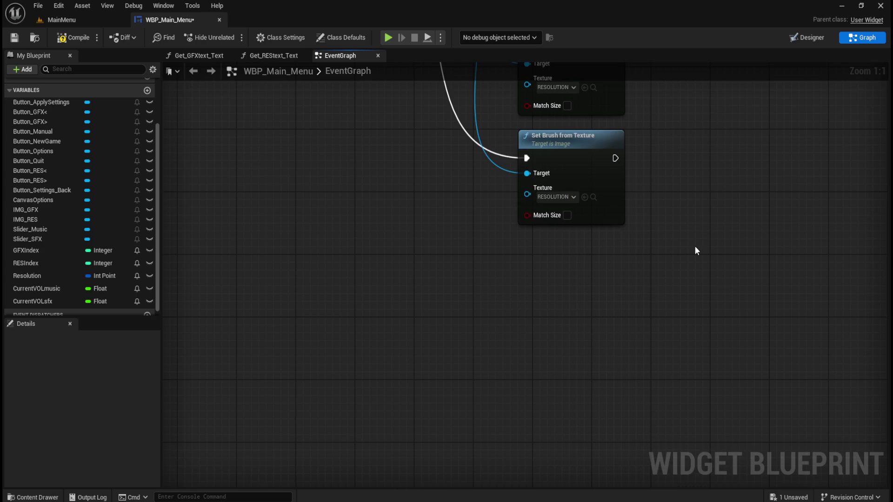
key(ctrl+space)
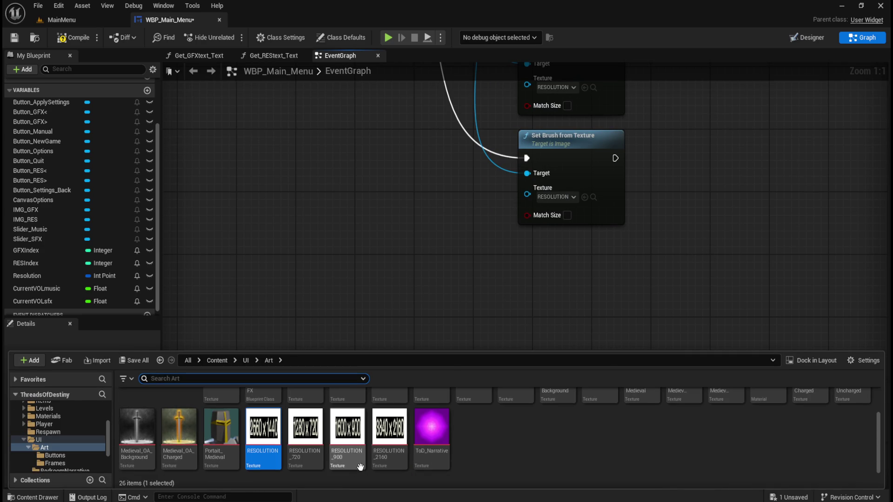
mouse_move(390, 427)
mouse_down()
mouse_move(558, 273)
mouse_move(563, 200)
mouse_up()
Step: Assign RESOLUTION_2160 to the fifth node and shift all five Set Brush nodes up-right together
drag(654, 283, 596, 464)
scroll(598, 458, down, 5)
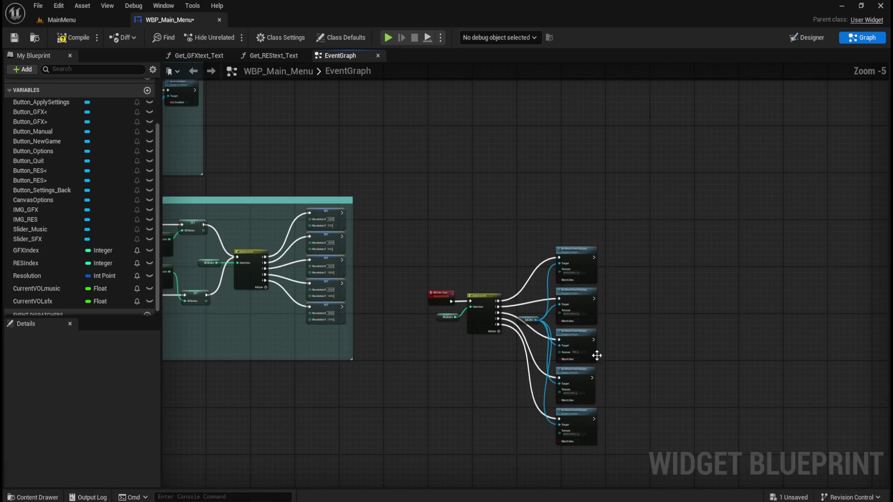
drag(567, 165, 658, 429)
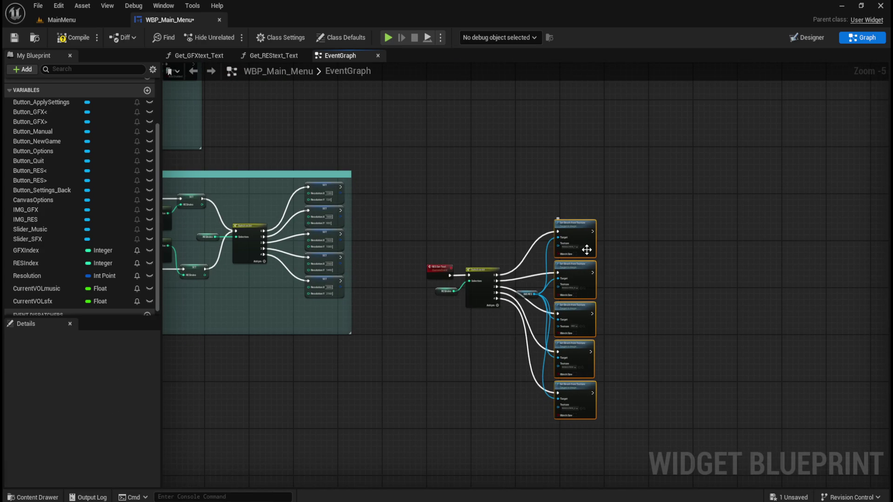
click(586, 249)
drag(591, 255, 619, 246)
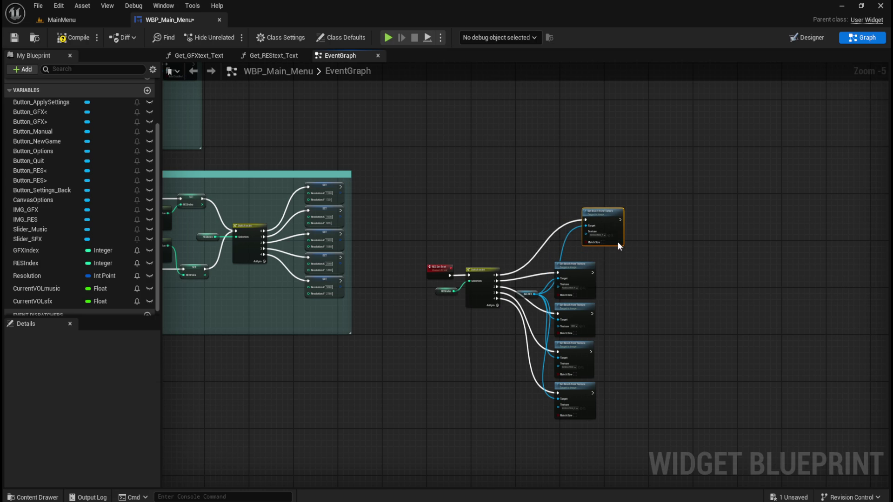
key(ctrl+z)
mouse_move(687, 173)
mouse_down()
mouse_move(609, 431)
mouse_move(594, 423)
mouse_up()
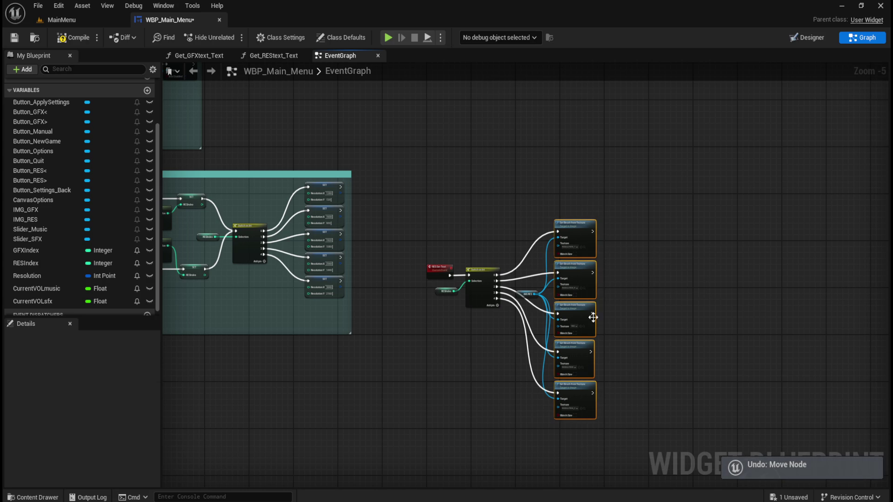
mouse_move(583, 229)
mouse_down()
mouse_move(601, 211)
mouse_move(630, 207)
mouse_move(593, 210)
mouse_up()
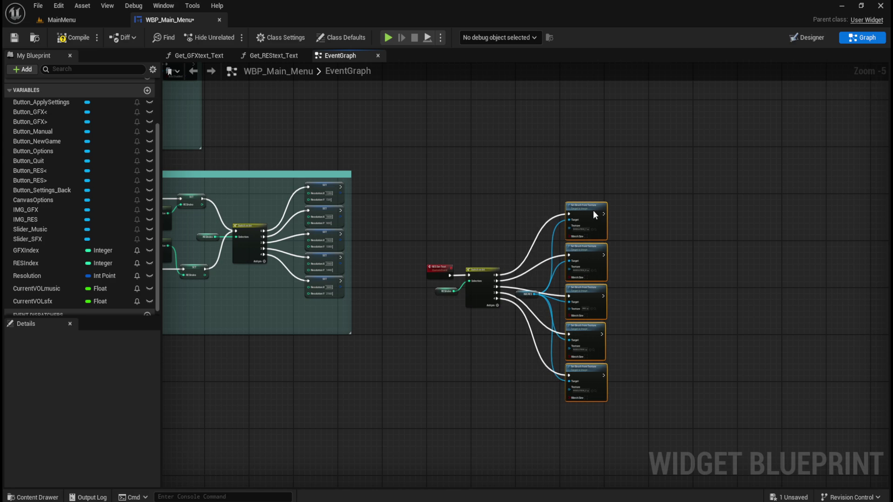
Step: Nudge the shared IMG RES getter up and right beside the brush nodes
click(518, 293)
mouse_move(517, 294)
mouse_down()
mouse_move(530, 286)
mouse_move(493, 321)
mouse_move(452, 338)
mouse_move(525, 284)
mouse_up()
click(516, 252)
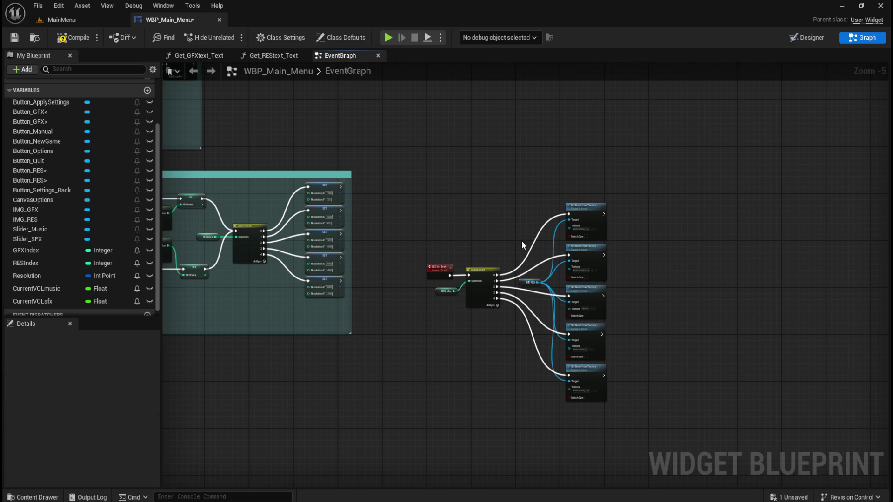
scroll(523, 264, up, 5)
scroll(521, 264, down, 4)
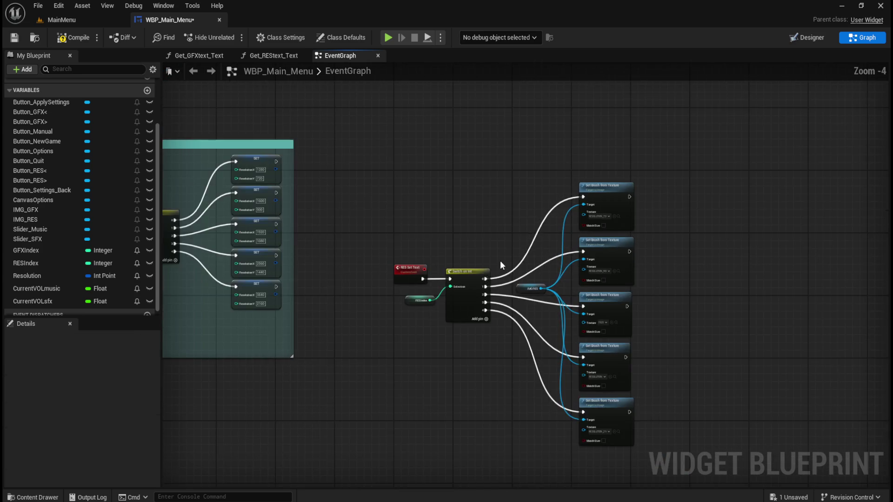
scroll(484, 242, up, 1)
scroll(454, 151, down, 4)
scroll(447, 264, up, 3)
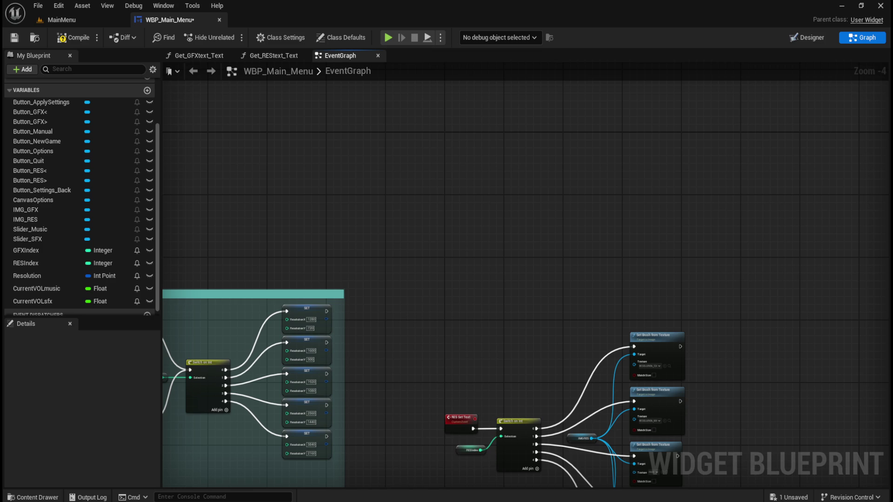
Step: Place an Event Tick node wired straight into a RES Set Text call
right_click(470, 233)
text(e)
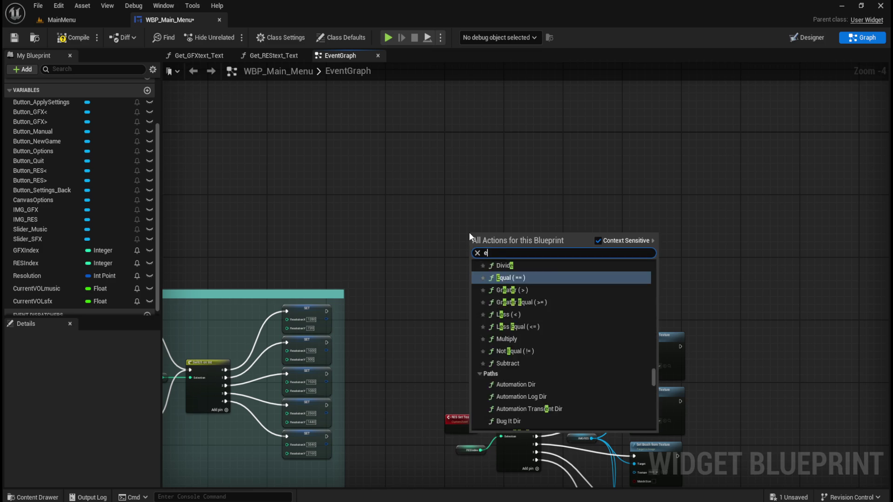
text(vent tick)
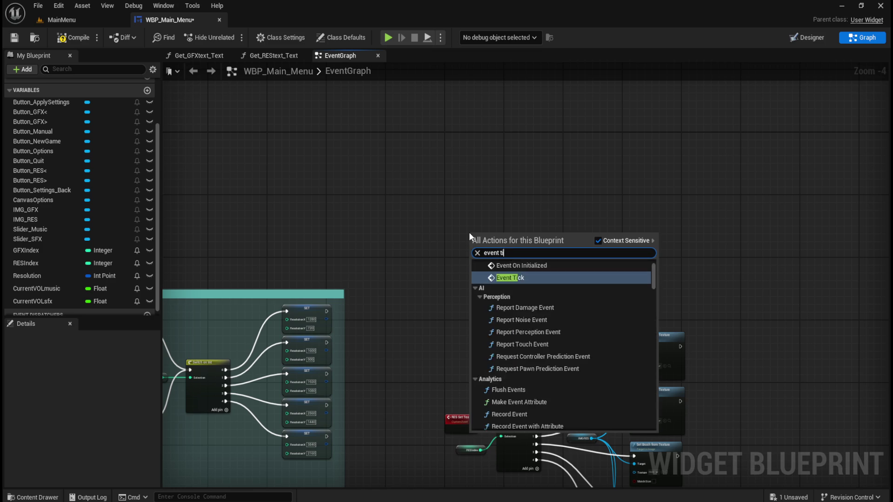
key(Return)
scroll(486, 240, up, 4)
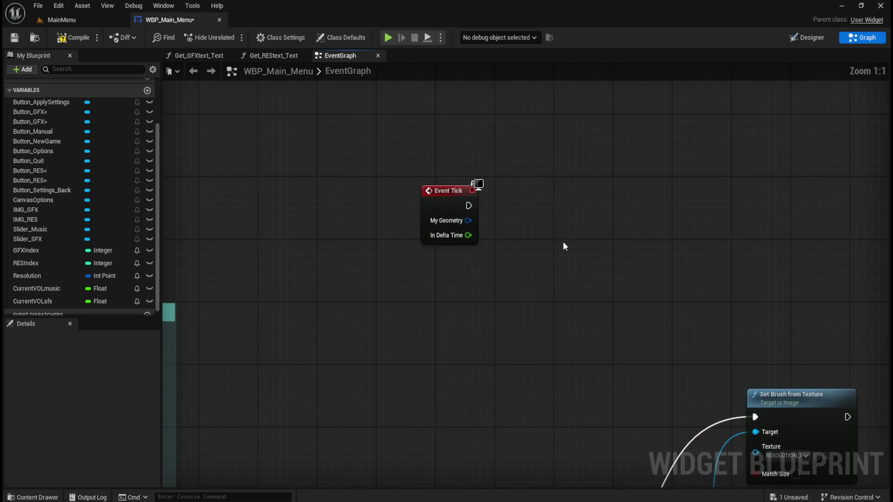
drag(458, 193, 500, 199)
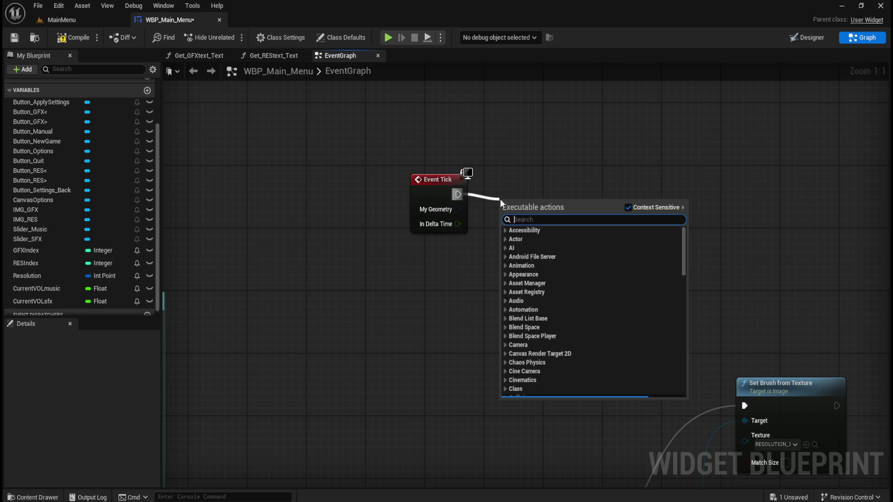
text(re)
key(BackSpace)
key(BackSpace)
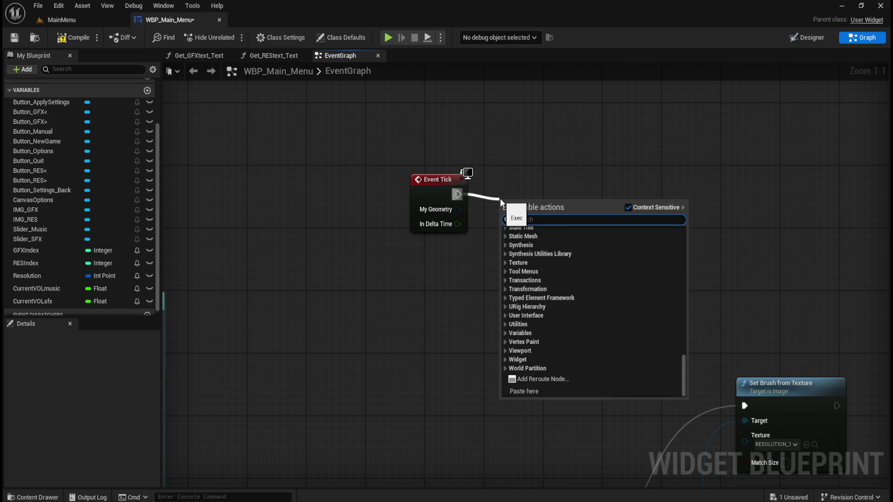
text(set te)
key(Return)
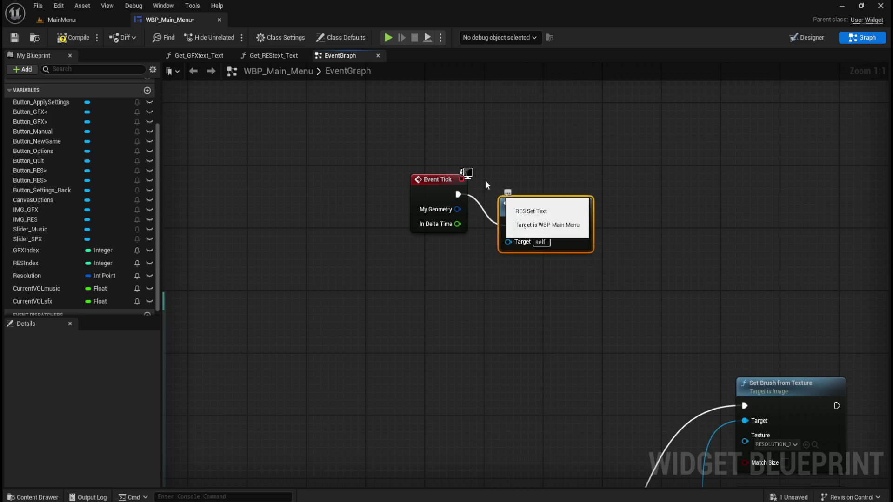
key(q)
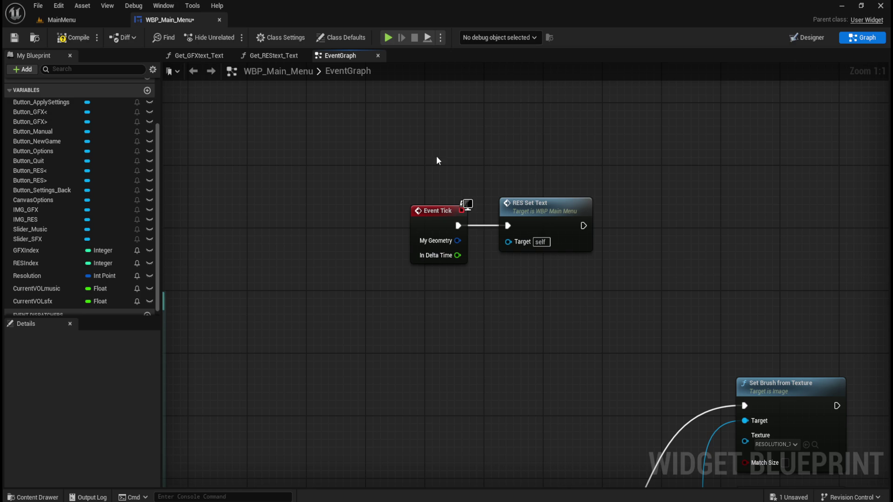
Step: Comment Event Tick and RES Set Text as 'Ensures GFX and RES images are correct and updated', widened to one line
drag(678, 288, 670, 296)
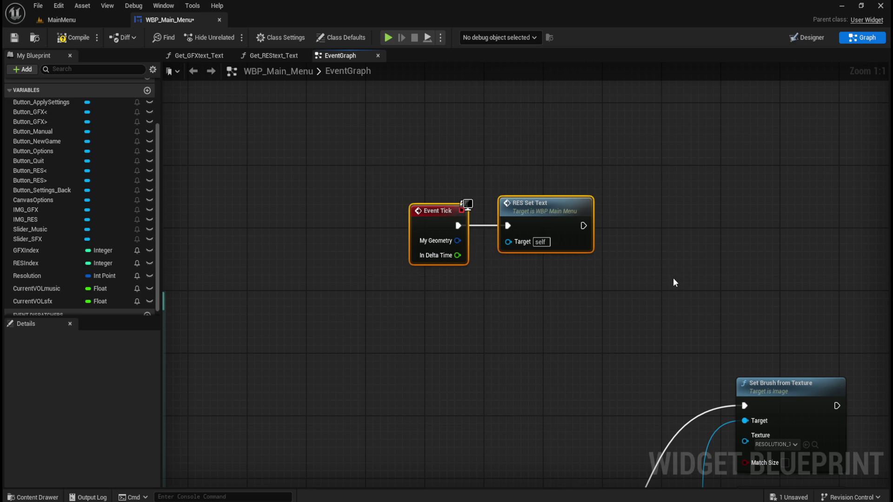
key(c)
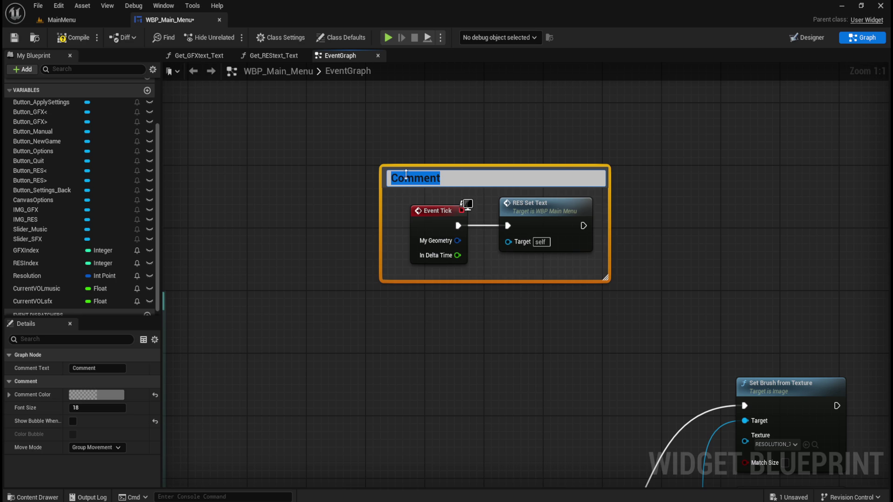
text(Ensures GFX and RES images are correct and updated)
key(Return)
click(619, 232)
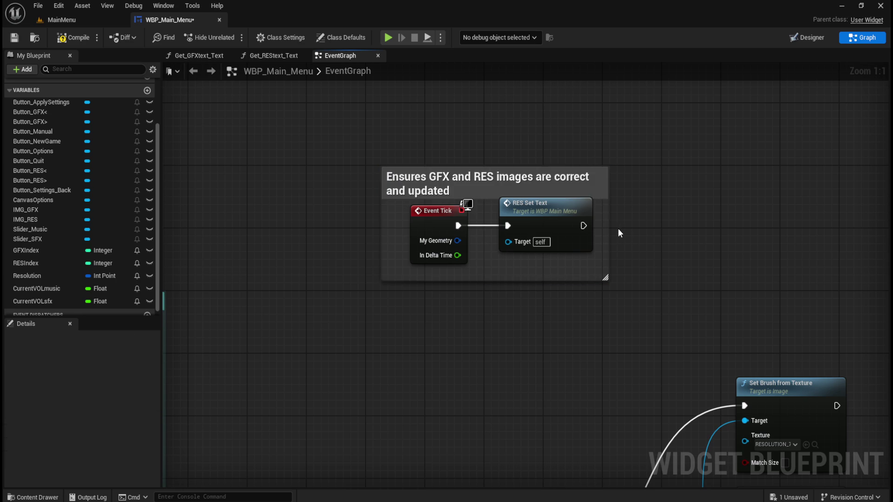
drag(609, 236, 833, 235)
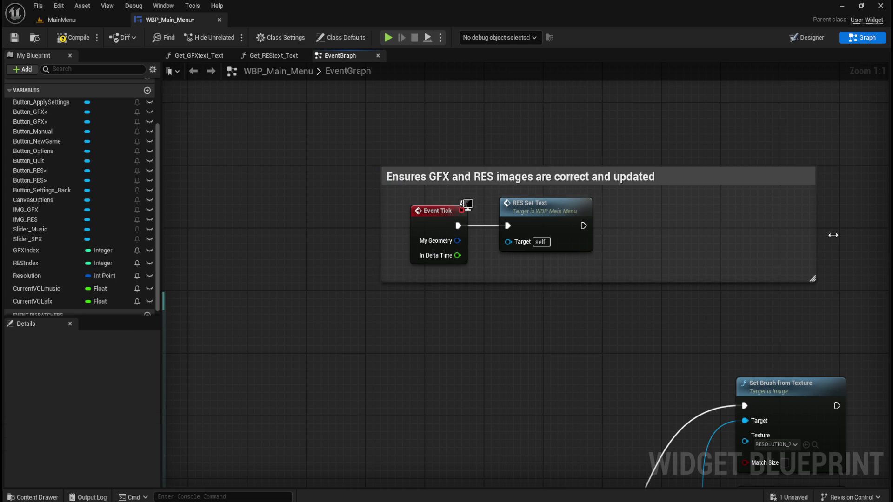
scroll(474, 265, down, 5)
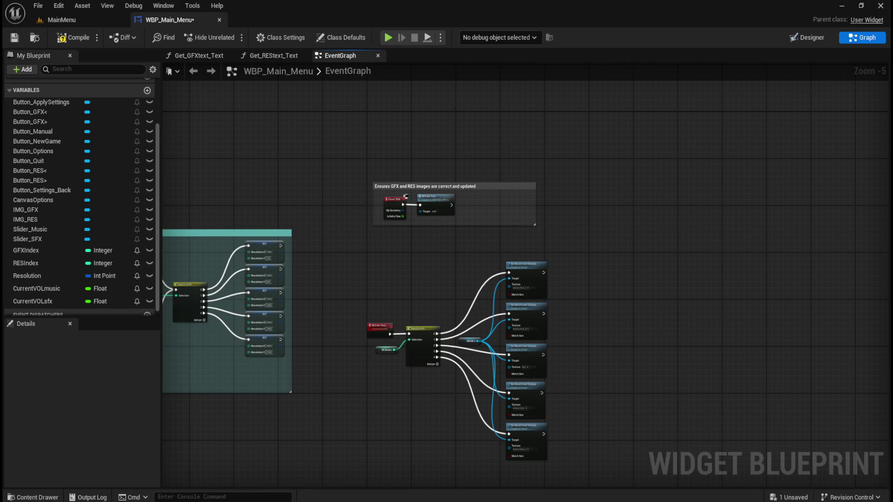
mouse_move(701, 342)
mouse_down()
mouse_move(541, 283)
mouse_move(542, 258)
mouse_up()
scroll(571, 301, up, 1)
Step: Create a custom event named 'GFX Set Text'
right_click(541, 257)
key(Escape)
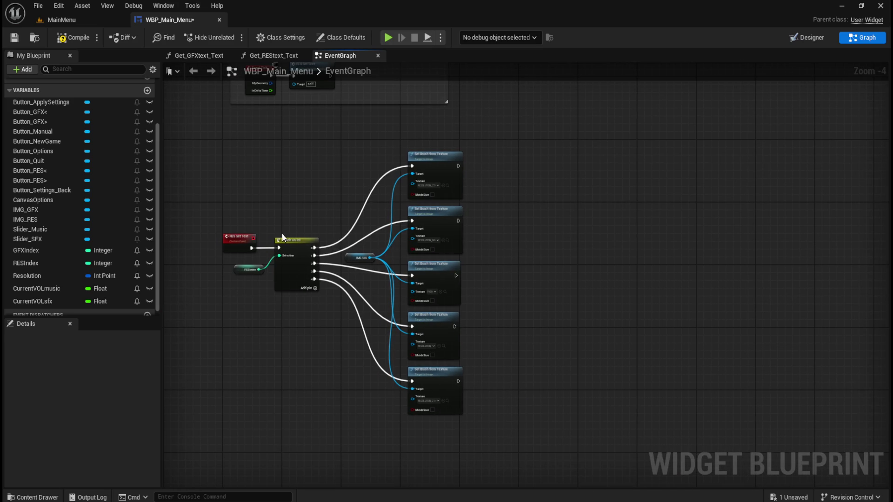
scroll(272, 258, up, 3)
scroll(381, 217, up, 1)
right_click(380, 217)
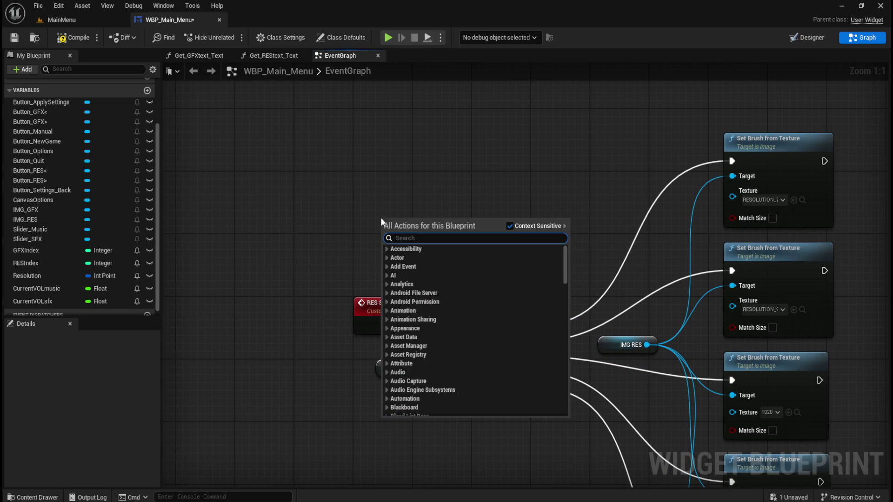
text(custom event)
key(Return)
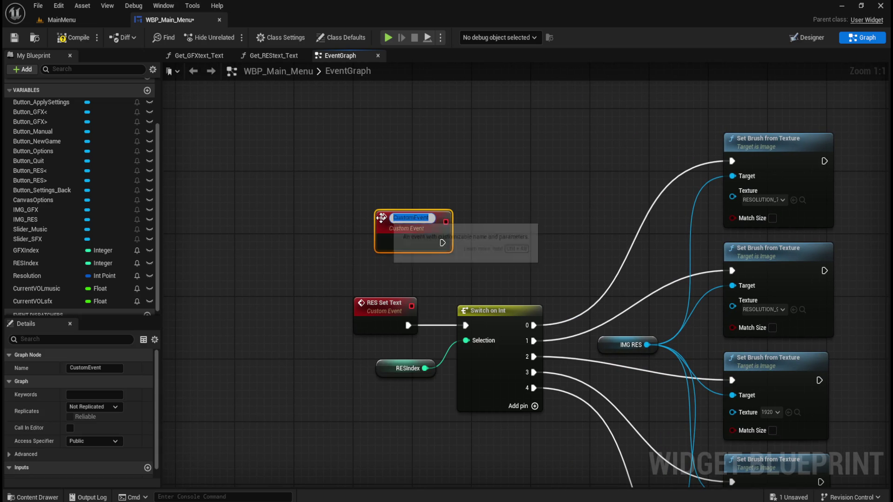
text(GFX)
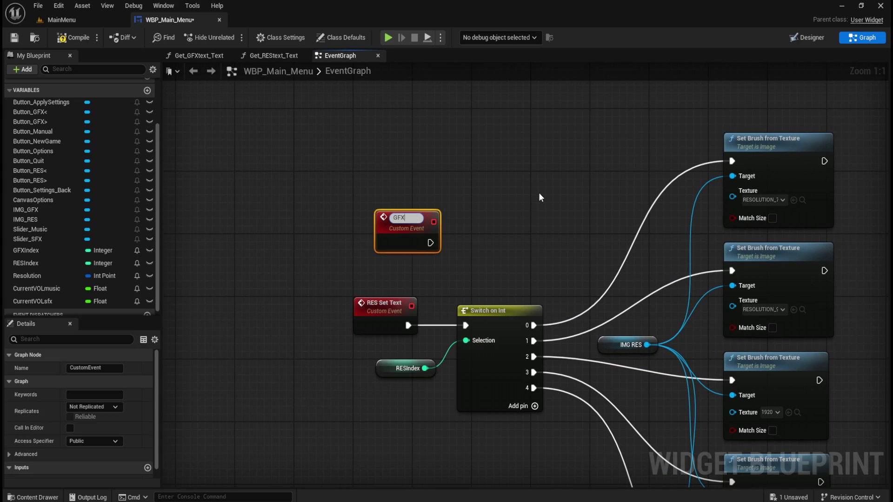
text( Set Text)
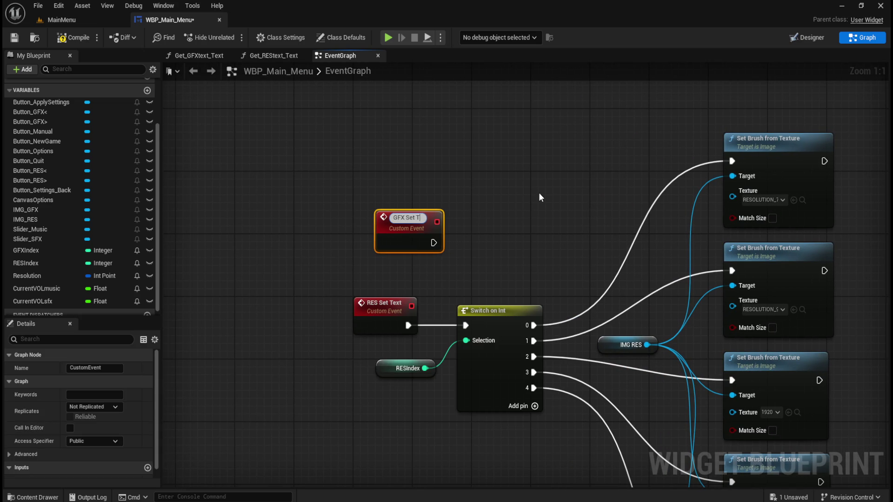
key(Return)
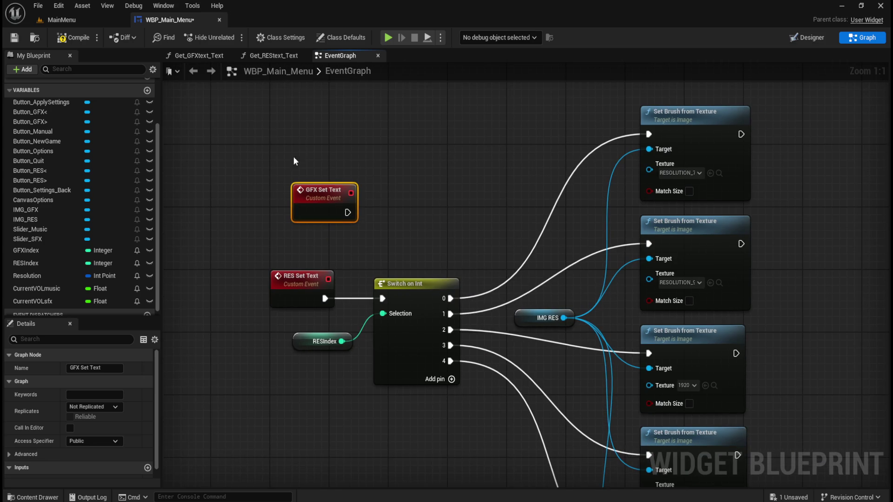
Step: Move the GFX Set Text event right and place a GFXIndex getter beside it
scroll(433, 205, down, 3)
mouse_move(309, 211)
mouse_down()
mouse_move(665, 274)
mouse_move(701, 292)
mouse_move(693, 286)
mouse_up()
click(687, 325)
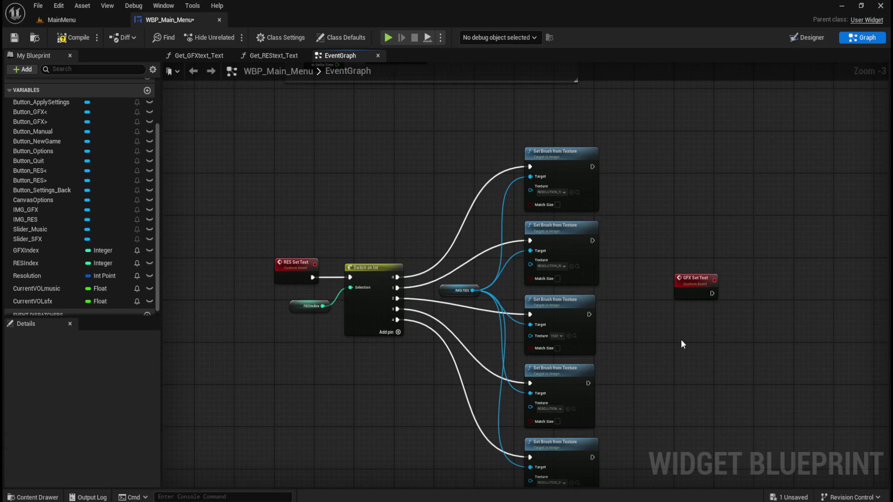
mouse_move(26, 250)
mouse_down()
mouse_move(674, 314)
mouse_move(680, 334)
mouse_move(706, 297)
mouse_up()
click(697, 335)
scroll(716, 320, up, 2)
Step: Add a Switch on Int on GFXIndex, executed by the GFX Set Text event
text(switch)
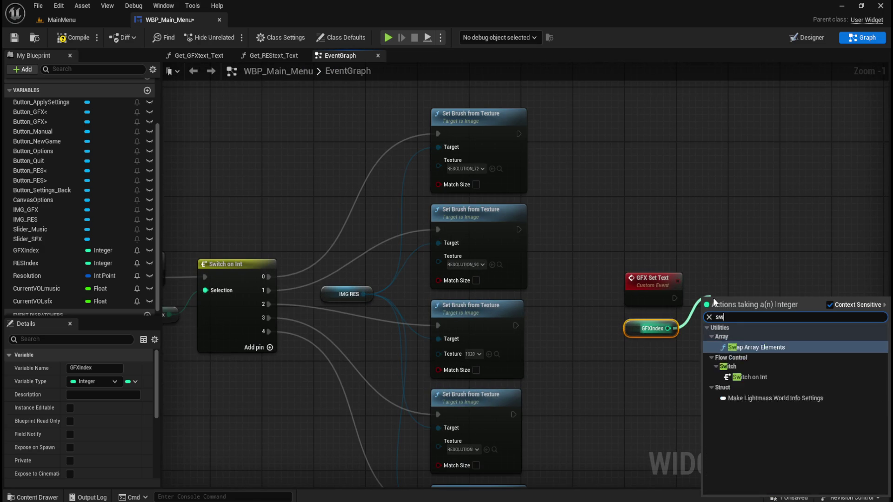
key(Return)
drag(736, 303, 734, 293)
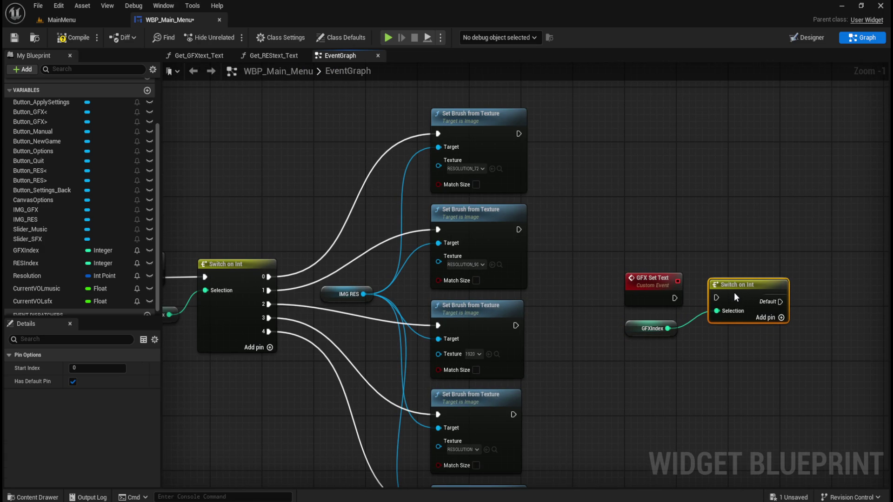
drag(674, 298, 717, 301)
mouse_move(621, 248)
mouse_down()
mouse_move(761, 314)
mouse_move(754, 306)
mouse_up()
click(761, 362)
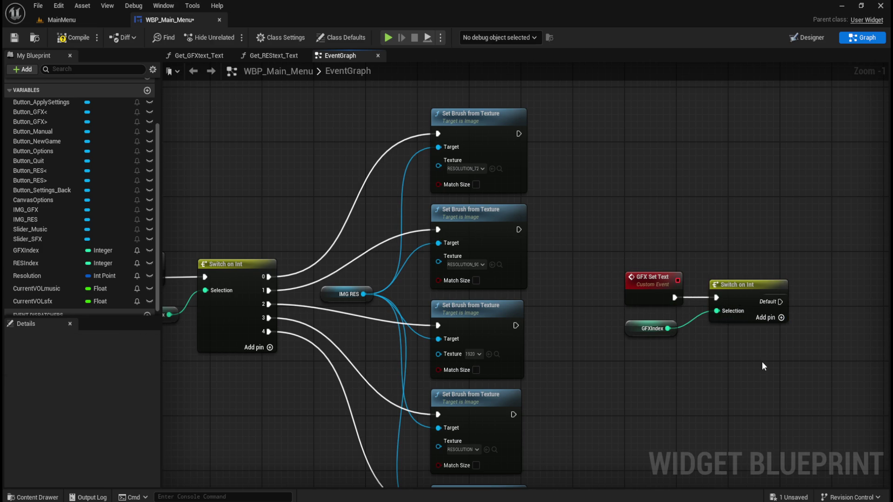
drag(762, 362, 710, 356)
Step: Give the switch outputs 0 through 4 and remove its Default pin
click(724, 310)
click(718, 325)
click(717, 337)
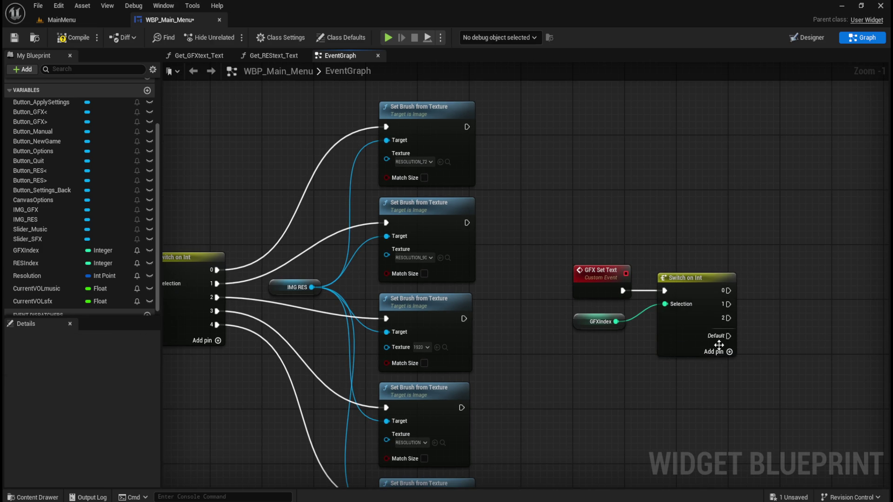
click(716, 351)
click(716, 367)
right_click(718, 366)
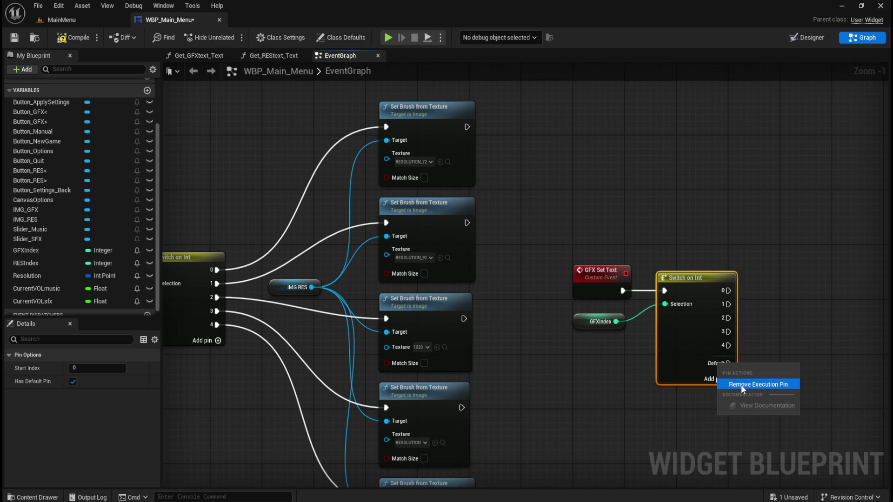
click(741, 385)
mouse_move(777, 341)
mouse_down()
mouse_move(623, 319)
mouse_move(629, 324)
mouse_up()
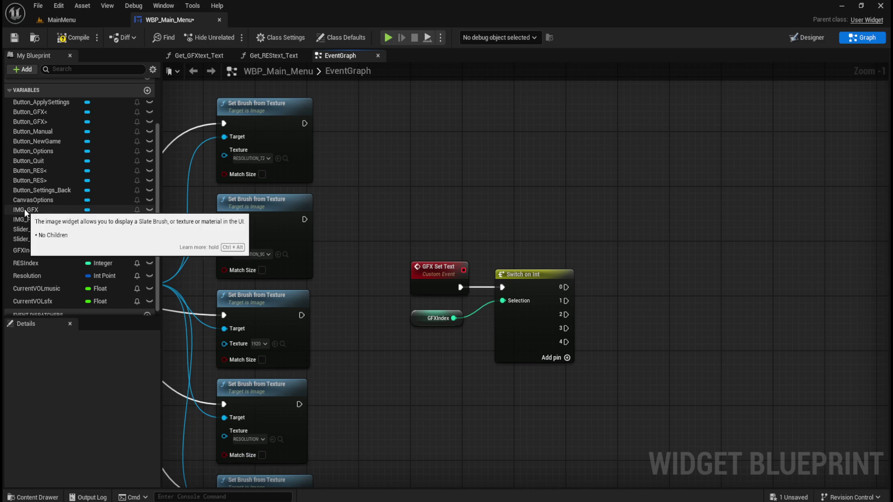
Step: Place an IMG GFX getter next to the switch
mouse_move(29, 210)
mouse_down()
mouse_move(448, 293)
mouse_move(634, 303)
mouse_up()
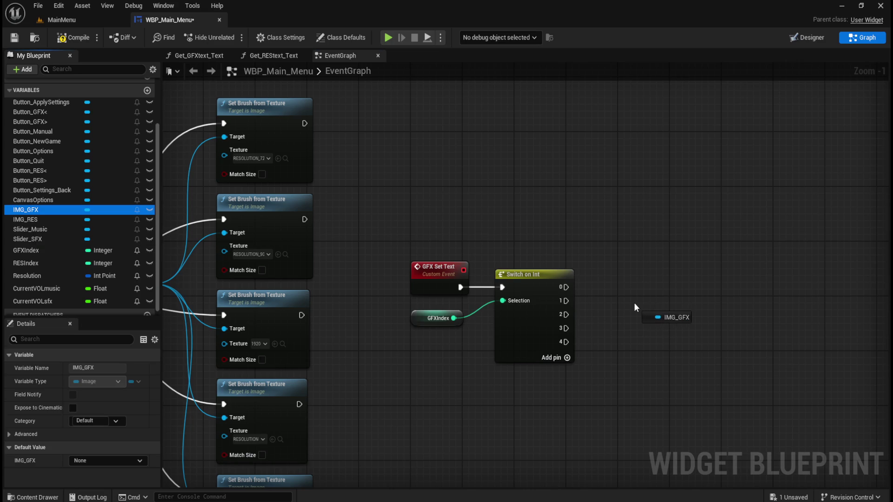
click(645, 320)
mouse_move(497, 213)
mouse_down()
mouse_move(737, 224)
mouse_move(570, 225)
mouse_move(394, 211)
mouse_up()
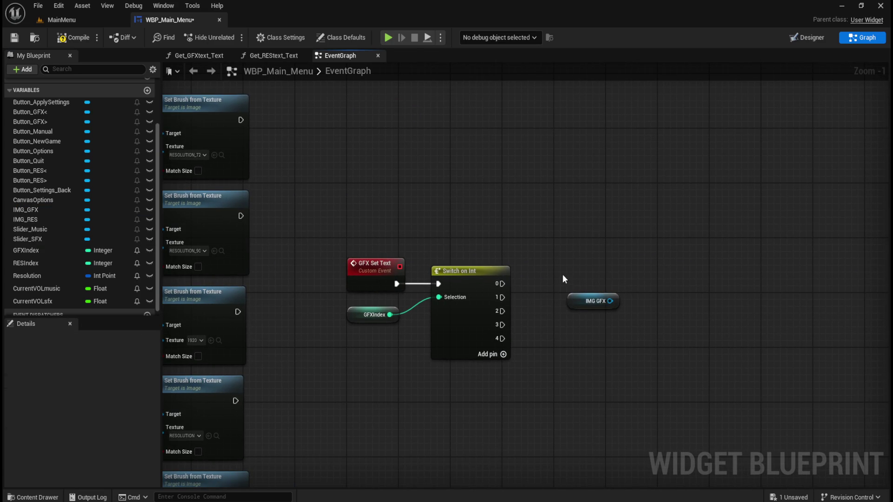
mouse_move(570, 303)
mouse_down()
mouse_move(581, 303)
mouse_move(587, 318)
mouse_up()
click(524, 205)
drag(524, 205, 630, 225)
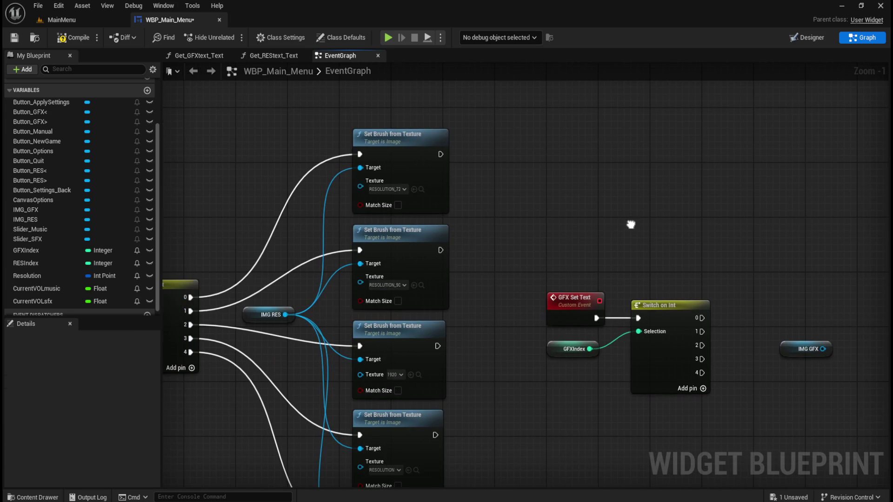
drag(694, 212, 352, 189)
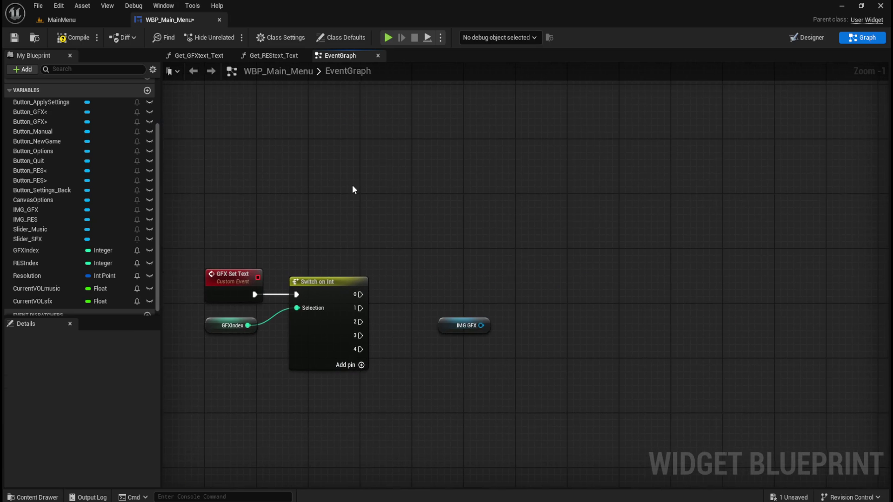
Step: Paste a Set Brush node for switch output 0, targeting IMG GFX with GFX_Low
key(ctrl+v)
mouse_move(584, 218)
mouse_down()
mouse_move(601, 186)
mouse_move(623, 175)
mouse_up()
mouse_move(361, 295)
mouse_down()
mouse_move(490, 242)
mouse_move(555, 185)
mouse_up()
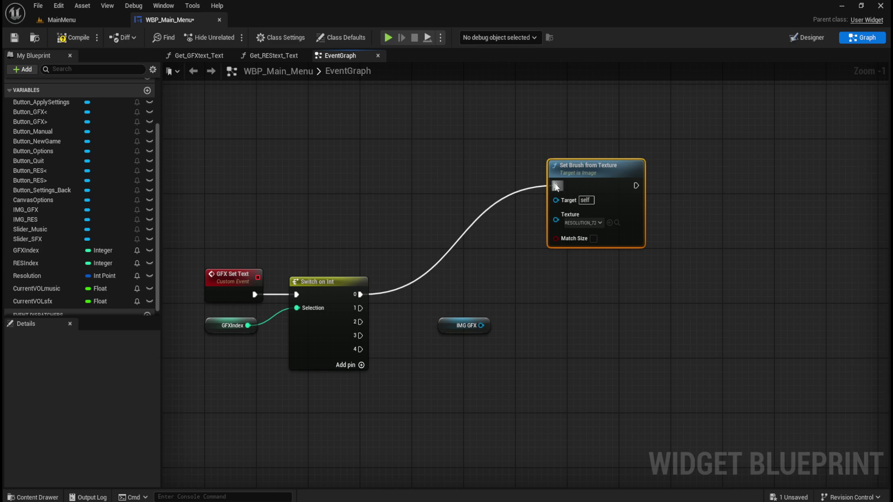
mouse_move(479, 327)
mouse_down()
mouse_move(534, 262)
mouse_move(557, 198)
mouse_up()
click(554, 298)
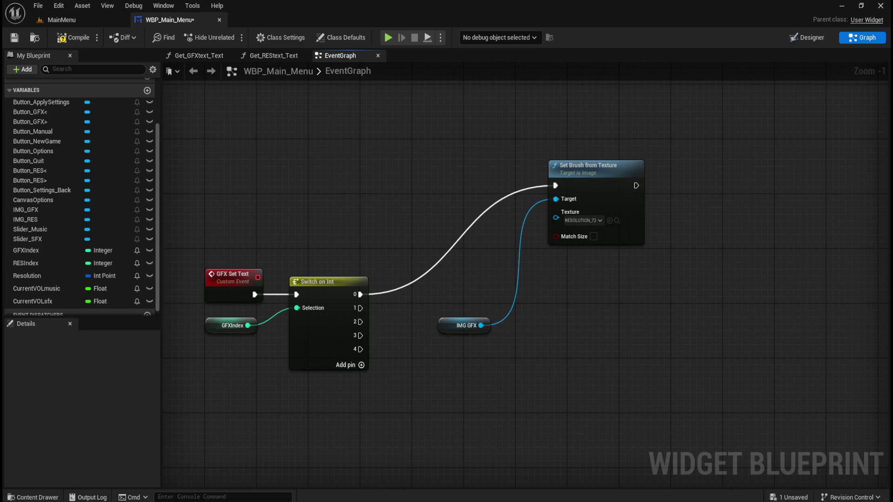
key(ctrl+space)
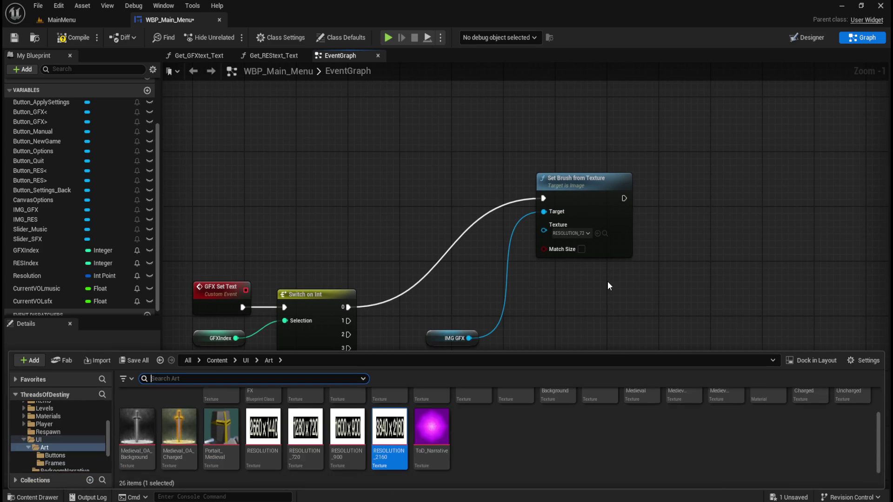
mouse_move(431, 410)
mouse_down()
mouse_move(553, 358)
mouse_move(579, 236)
mouse_up()
click(556, 302)
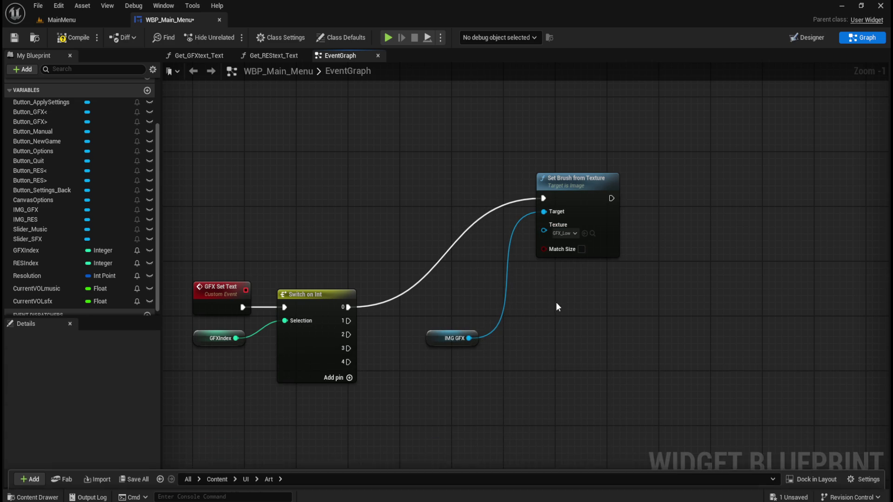
Step: Duplicate it for switch output 1 on IMG GFX with the GFX_Medium texture
click(651, 141)
key(ctrl+c)
key(ctrl+v)
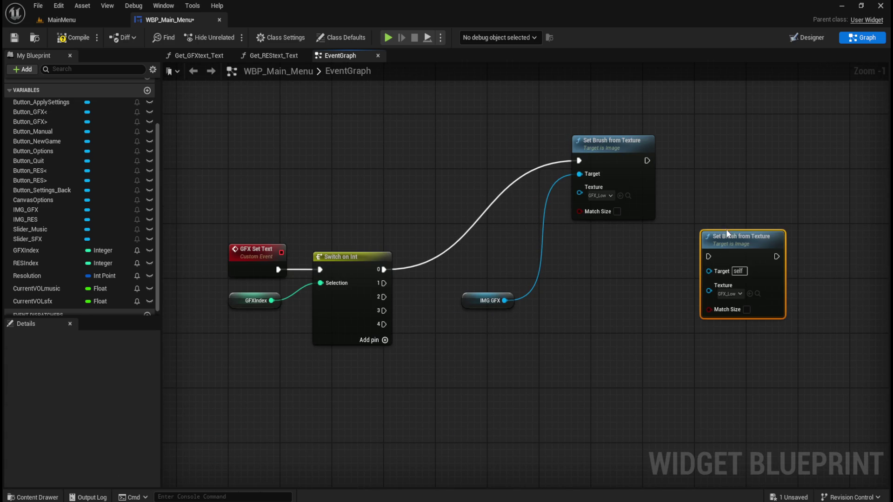
mouse_move(727, 230)
mouse_down()
mouse_move(651, 241)
mouse_move(599, 235)
mouse_up()
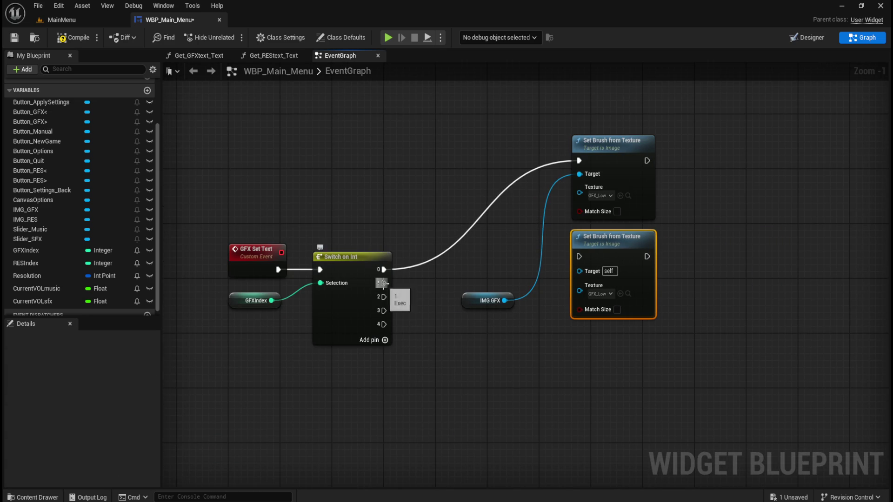
drag(384, 283, 579, 256)
mouse_move(504, 300)
mouse_down()
mouse_move(558, 321)
mouse_move(579, 270)
mouse_up()
click(550, 370)
key(ctrl+space)
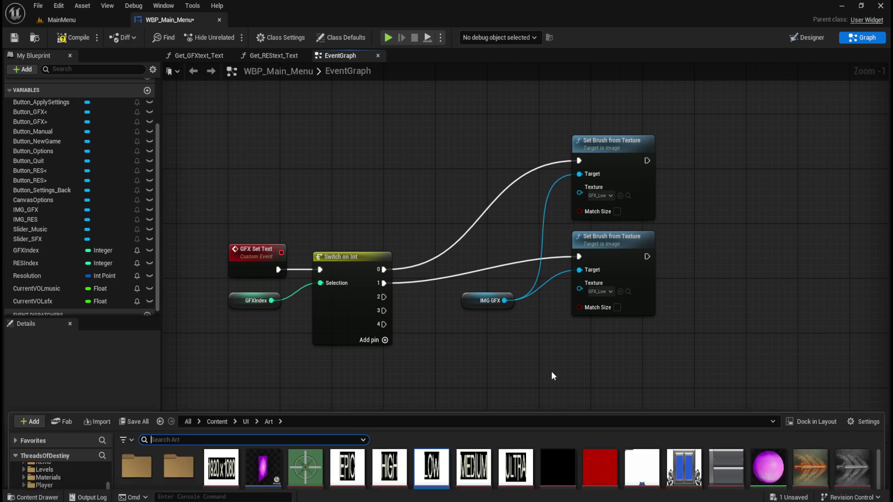
click(474, 409)
drag(474, 409, 605, 301)
Step: Add a third IMG GFX Set Brush node for output 2 using GFX_High
click(629, 181)
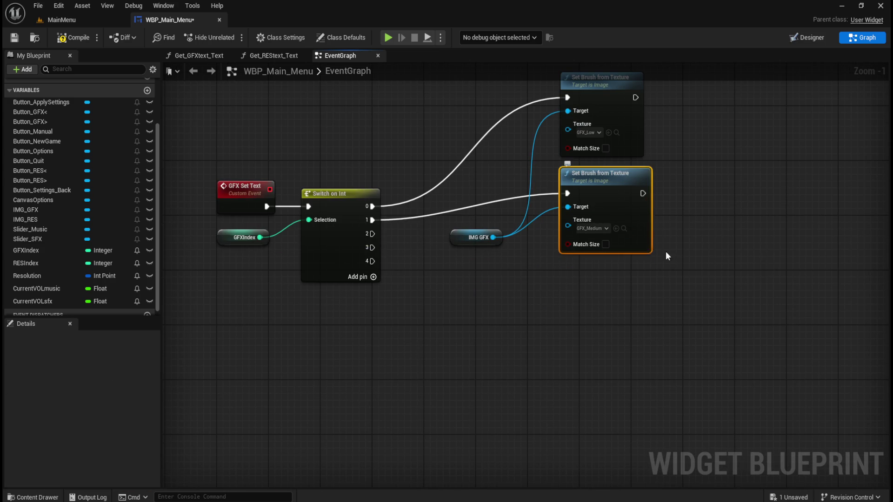
key(ctrl+w)
drag(705, 245, 612, 281)
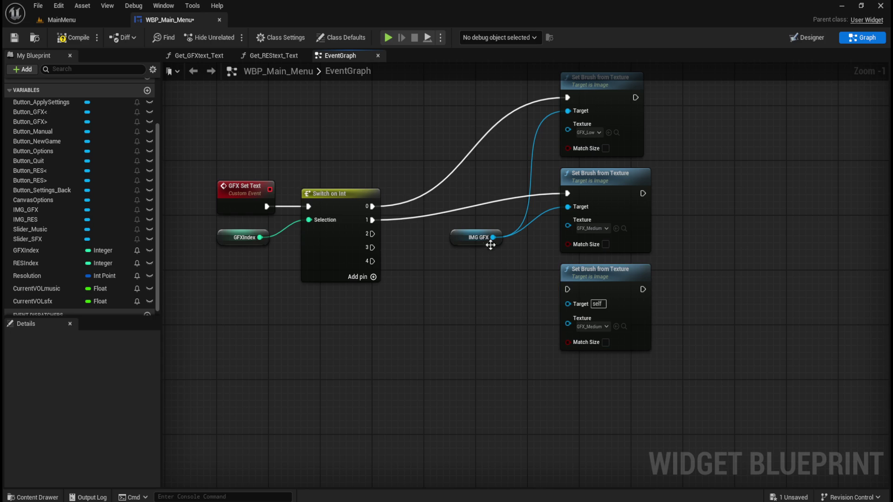
drag(493, 238, 567, 302)
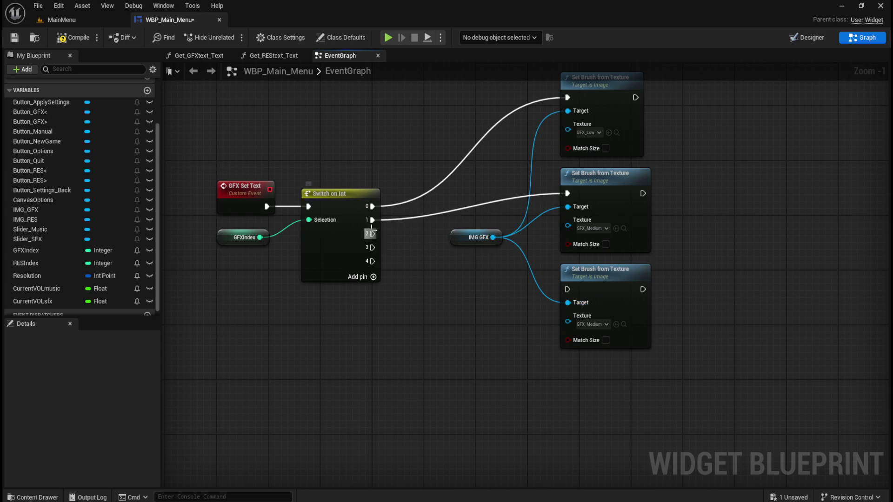
mouse_move(372, 233)
mouse_down()
mouse_move(564, 291)
mouse_move(559, 296)
mouse_up()
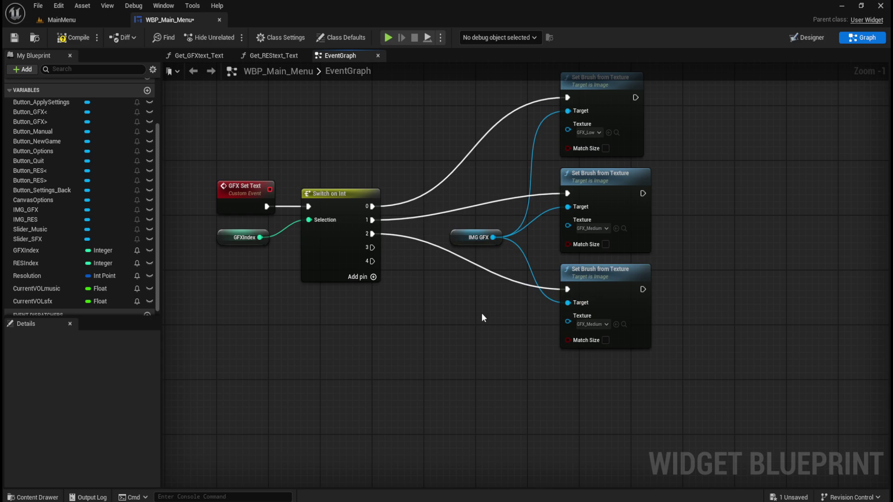
key(ctrl+space)
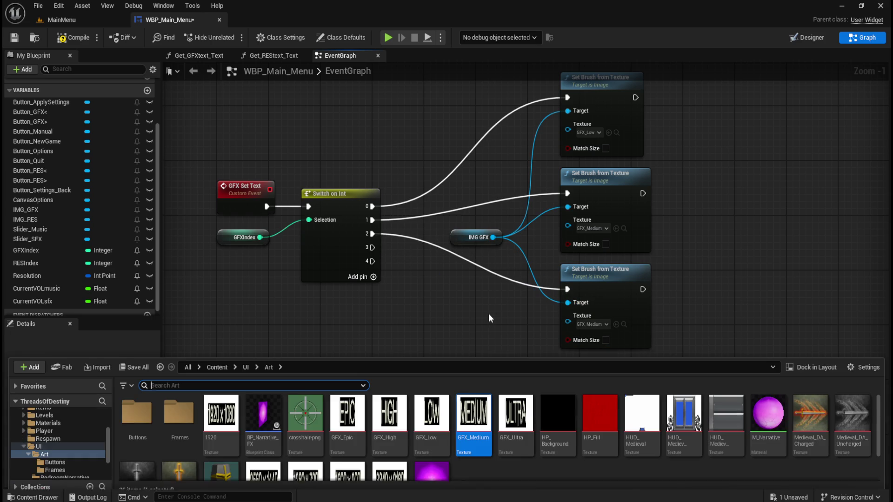
mouse_move(389, 409)
mouse_down()
mouse_move(502, 260)
mouse_move(609, 325)
mouse_up()
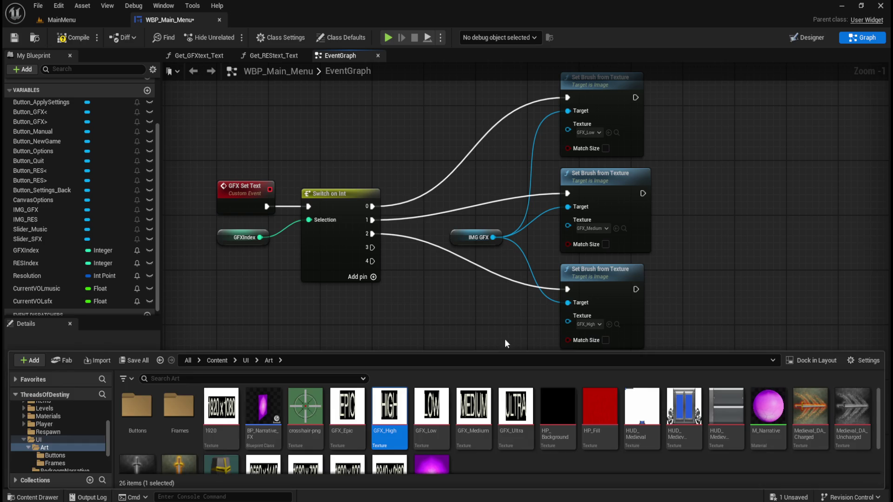
Step: Add a fourth IMG GFX Set Brush node for output 3 using GFX_Epic
click(604, 209)
key(ctrl+d)
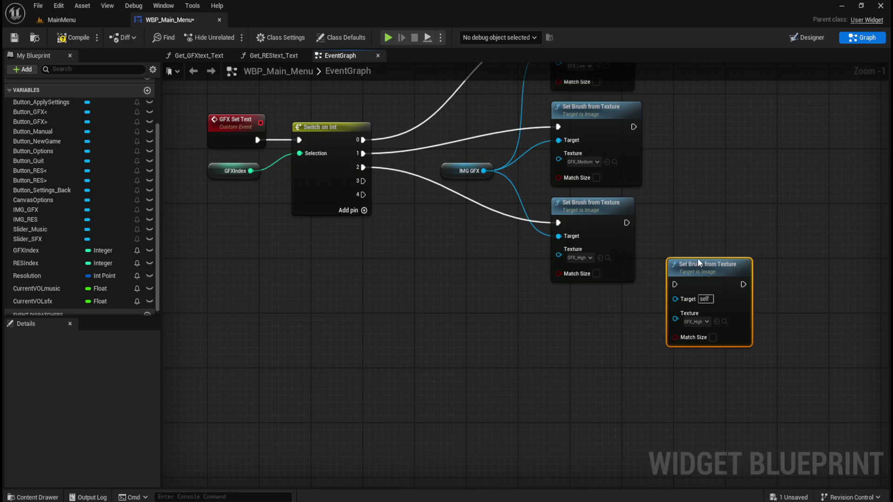
drag(697, 258, 582, 307)
click(433, 283)
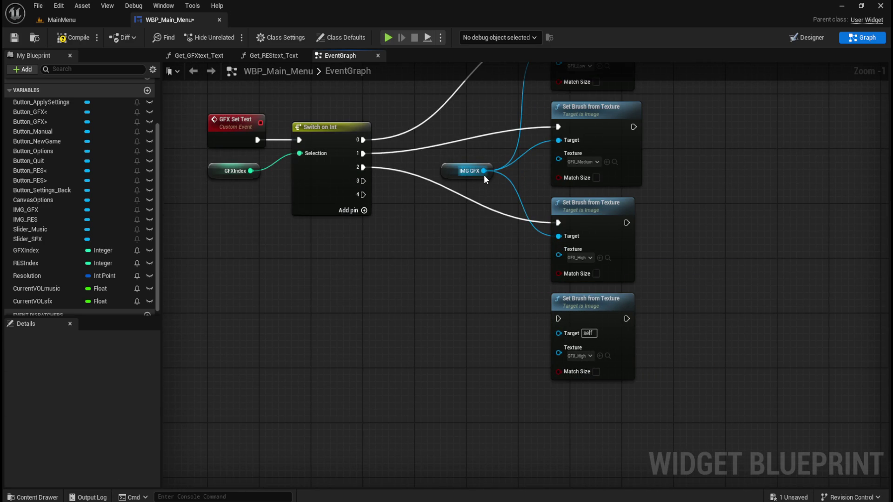
mouse_move(484, 175)
mouse_down()
mouse_move(507, 303)
mouse_move(559, 333)
mouse_up()
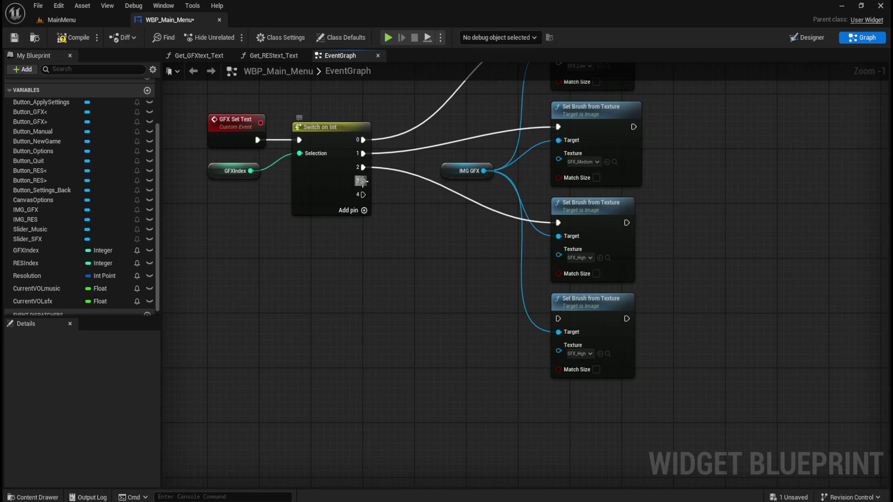
mouse_move(362, 181)
mouse_down()
mouse_move(508, 303)
mouse_move(558, 319)
mouse_up()
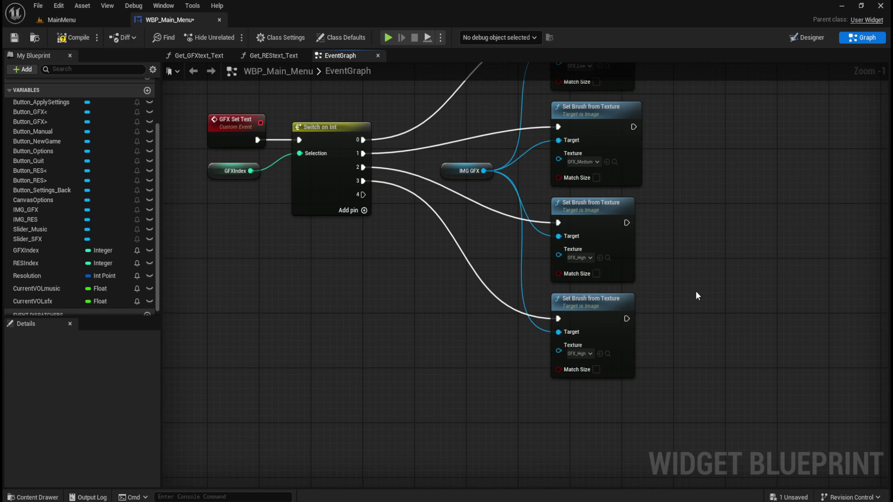
key(ctrl+space)
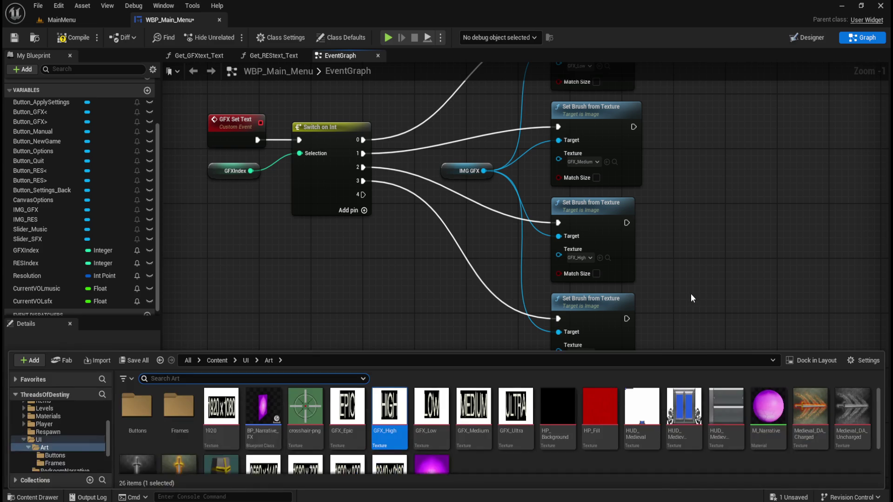
drag(692, 299, 663, 198)
key(ctrl+space)
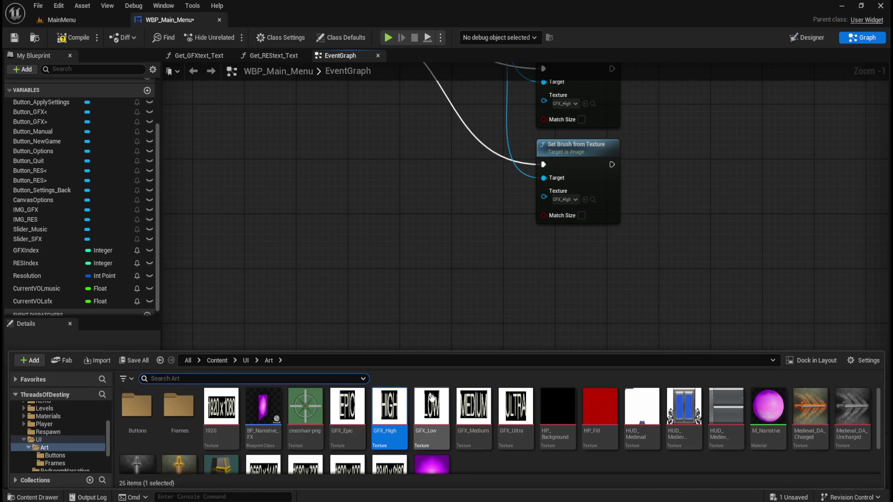
drag(347, 416, 596, 197)
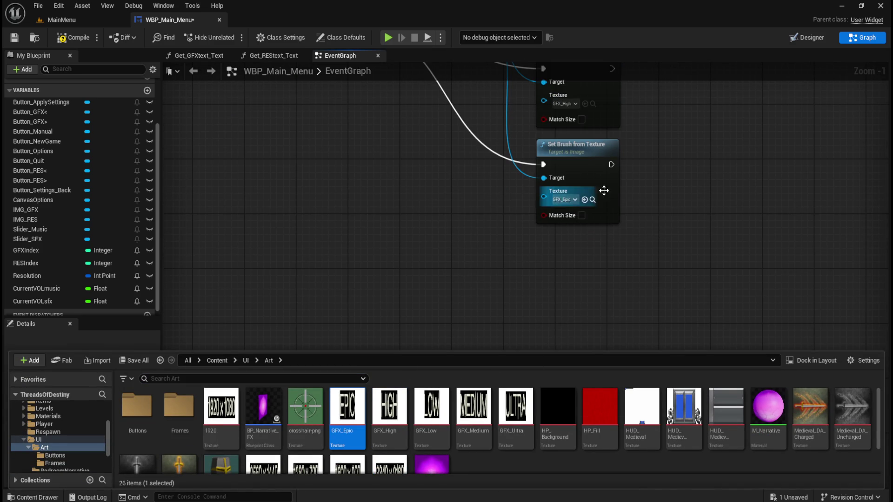
Step: Add a fifth IMG GFX Set Brush node for output 4 using GFX_Ultra
click(576, 293)
key(ctrl+c)
key(ctrl+v)
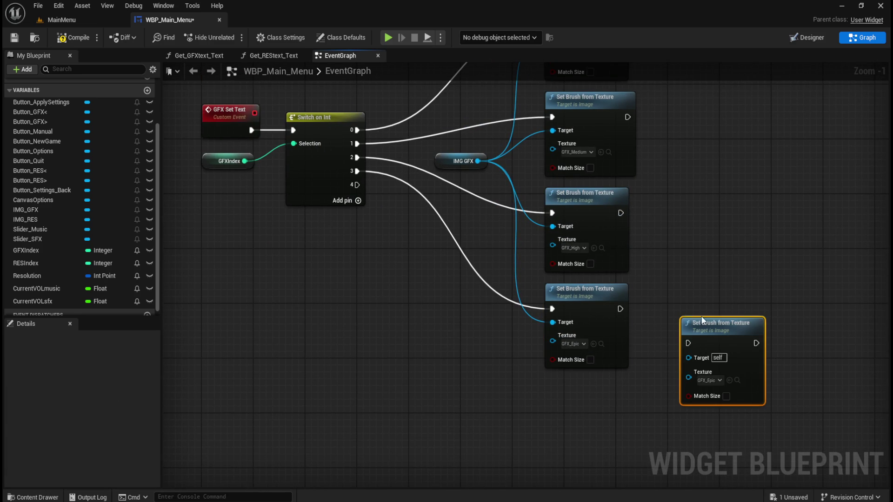
drag(702, 328, 579, 383)
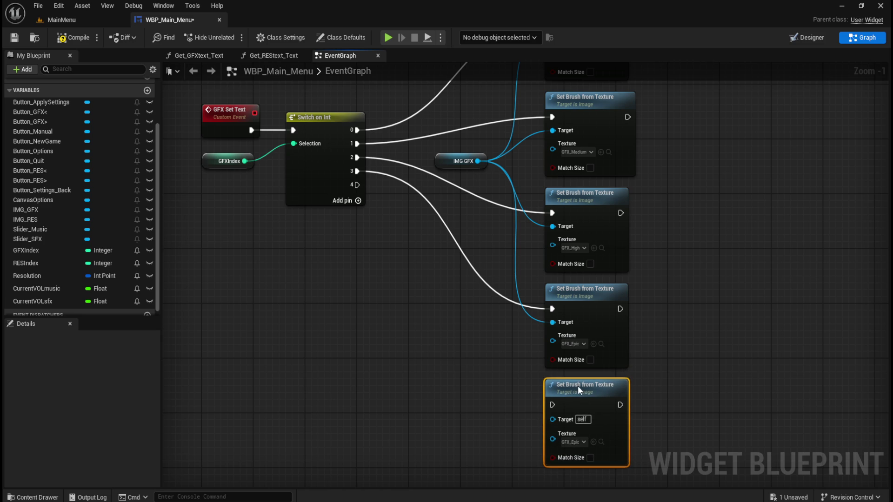
click(530, 231)
mouse_move(477, 161)
mouse_down()
mouse_move(504, 337)
mouse_move(550, 419)
mouse_up()
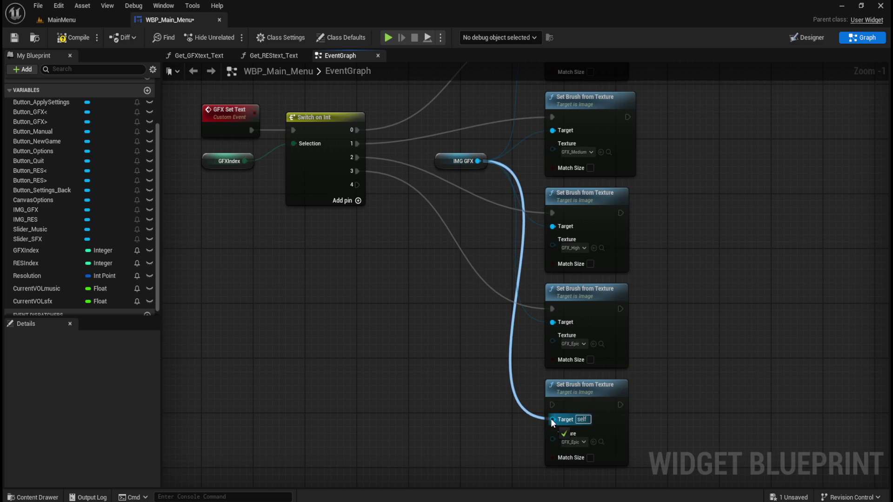
mouse_move(362, 184)
mouse_down()
mouse_move(461, 336)
mouse_move(549, 416)
mouse_move(551, 404)
mouse_up()
mouse_move(663, 403)
mouse_down()
mouse_move(683, 335)
mouse_move(674, 313)
mouse_up()
key(ctrl+space)
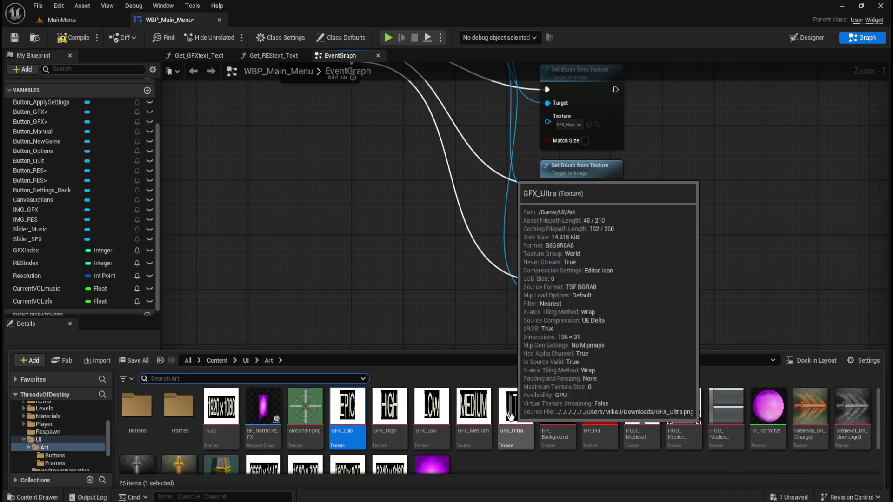
mouse_move(515, 409)
mouse_down()
mouse_move(600, 346)
mouse_move(572, 316)
mouse_up()
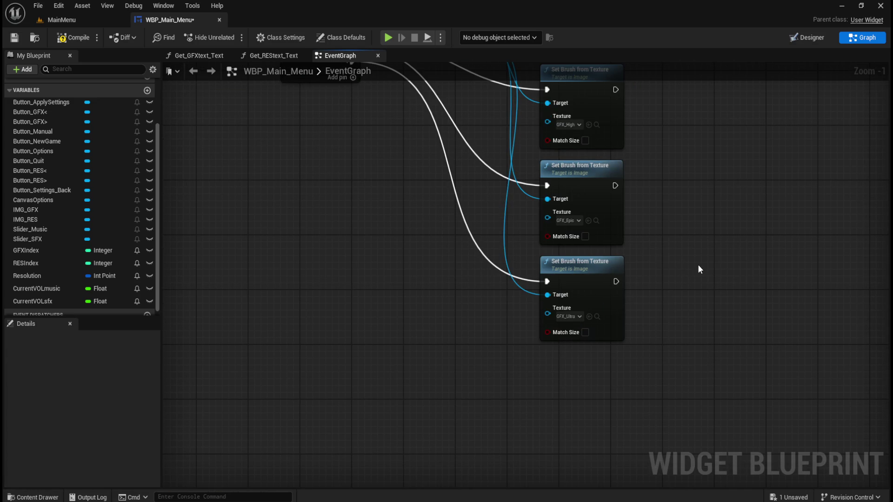
Step: Chain a GFX Set Text call after RES Set Text on the Event Tick execution line
scroll(695, 268, down, 3)
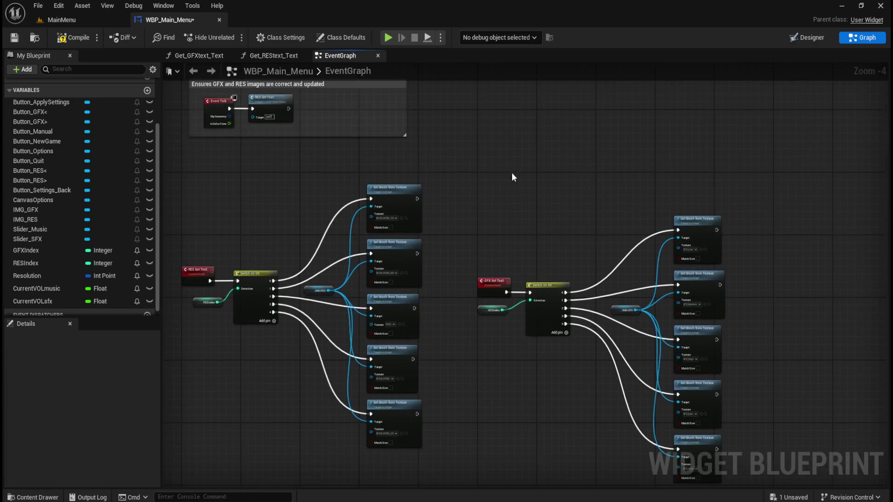
scroll(382, 203, up, 3)
scroll(542, 319, down, 4)
scroll(582, 347, up, 5)
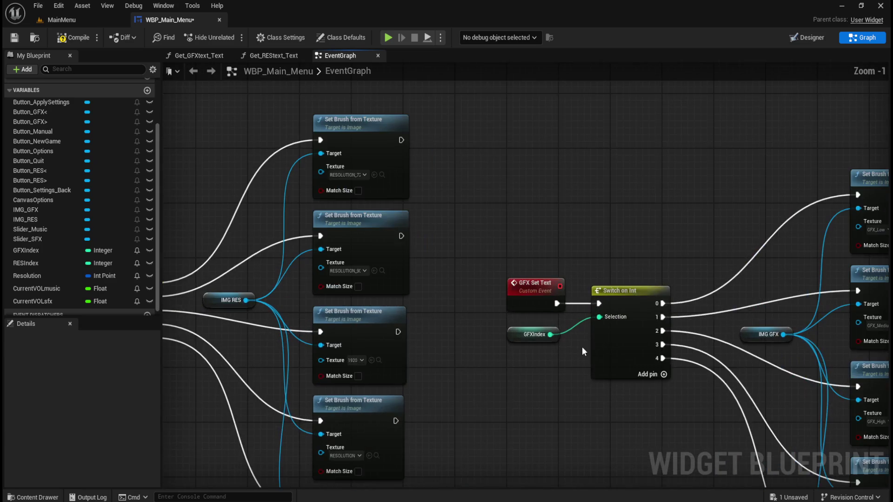
scroll(582, 347, down, 4)
scroll(390, 219, up, 6)
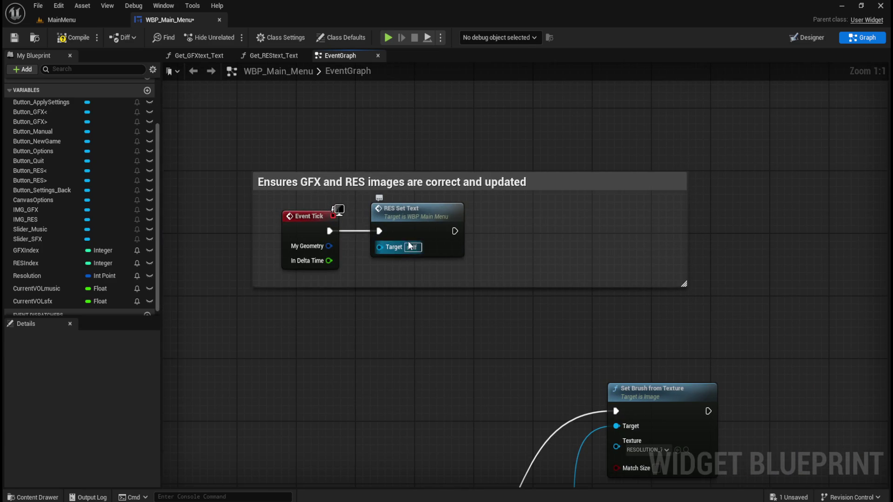
drag(458, 233, 492, 231)
text(g)
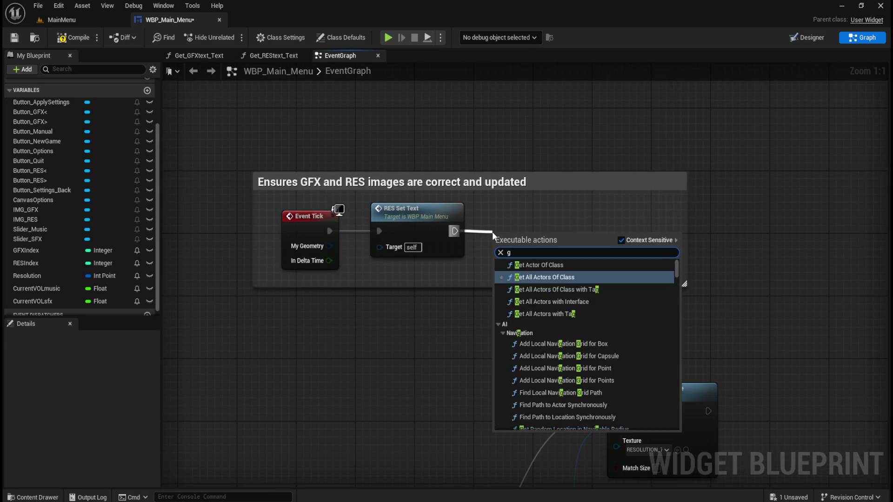
text(fx set)
click(535, 305)
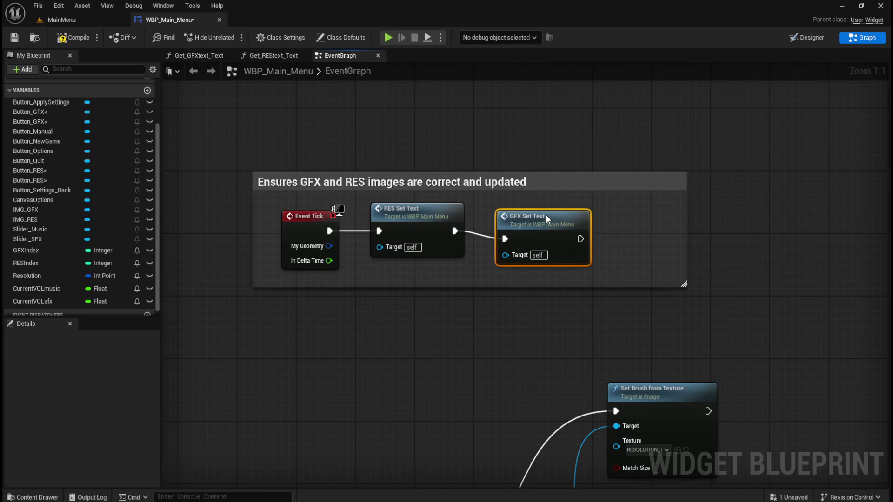
scroll(476, 309, down, 6)
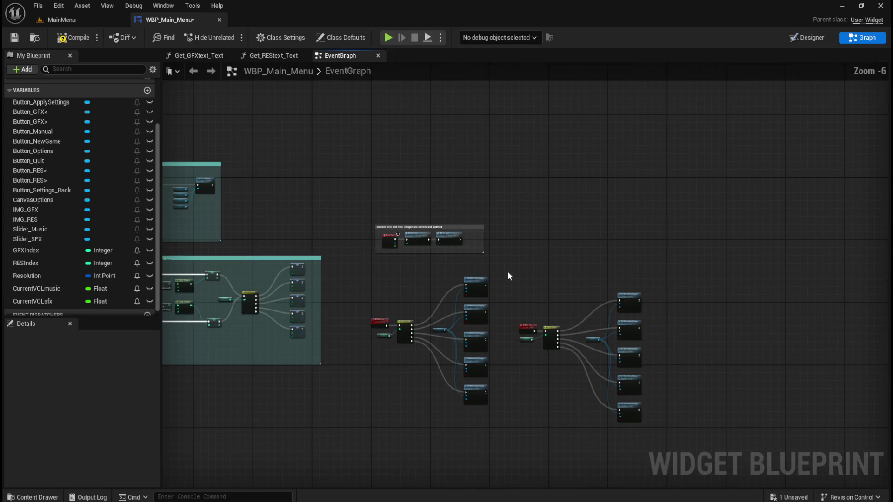
Step: Move the GFX switch node group up and left, next to the RES group
drag(525, 209, 694, 406)
scroll(537, 282, up, 4)
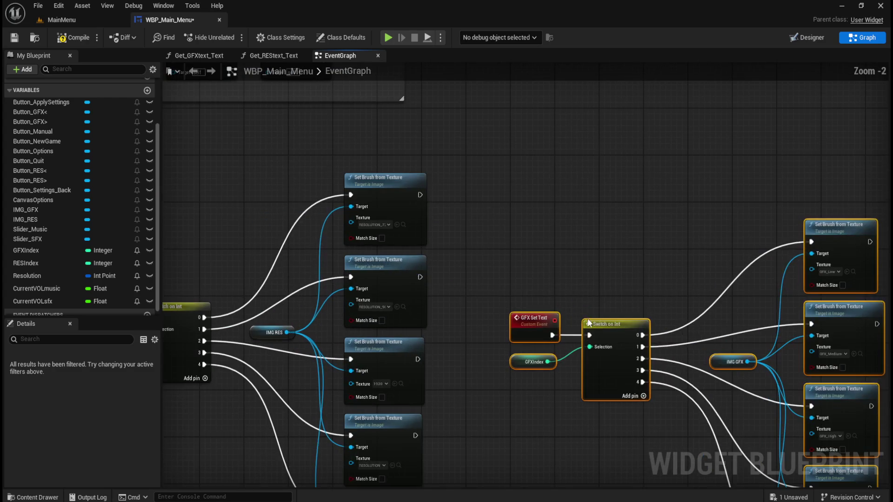
mouse_move(589, 324)
mouse_down()
mouse_move(606, 316)
mouse_move(574, 283)
mouse_up()
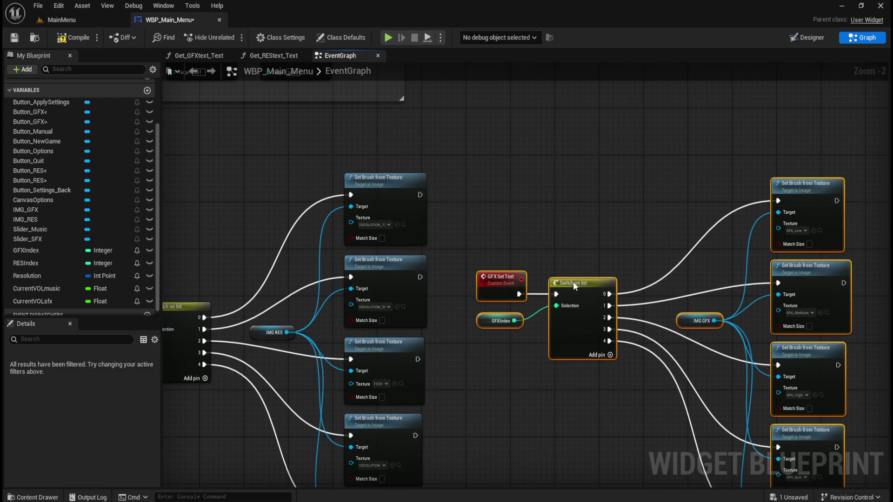
click(621, 207)
scroll(614, 186, down, 3)
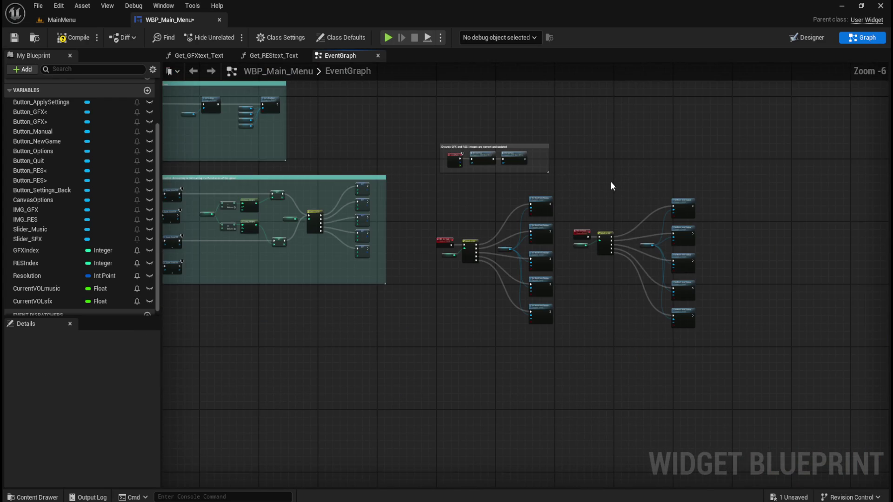
Step: Resize the comment box to enclose both image groups and reposition the Event Tick chain
mouse_move(516, 167)
mouse_down()
mouse_move(669, 320)
mouse_move(752, 426)
mouse_up()
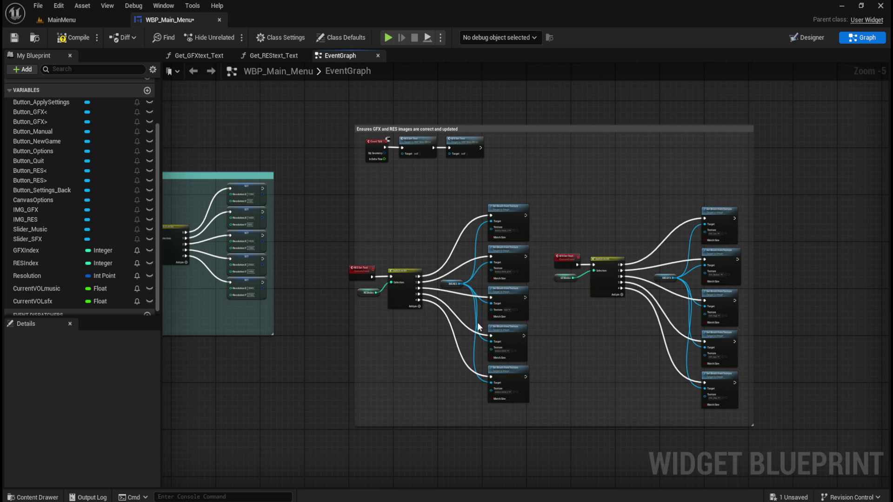
drag(355, 226, 333, 226)
mouse_move(359, 175)
mouse_down()
mouse_move(468, 140)
mouse_move(455, 178)
mouse_move(453, 152)
mouse_up()
click(556, 171)
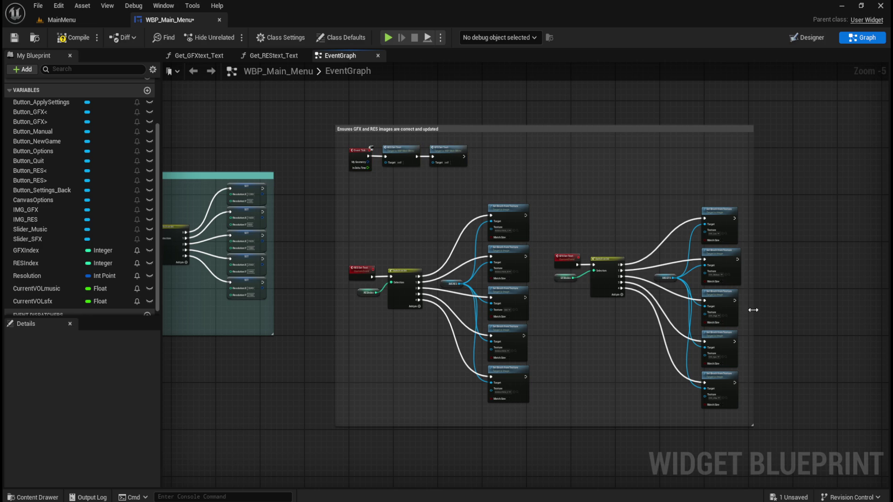
drag(753, 310, 798, 309)
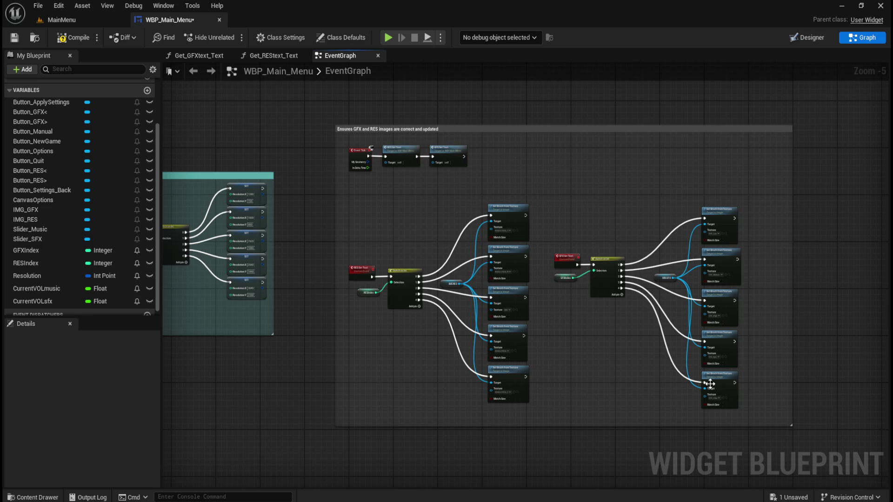
drag(647, 424, 646, 431)
Step: Set the comment's colour to white with alpha 1
click(711, 129)
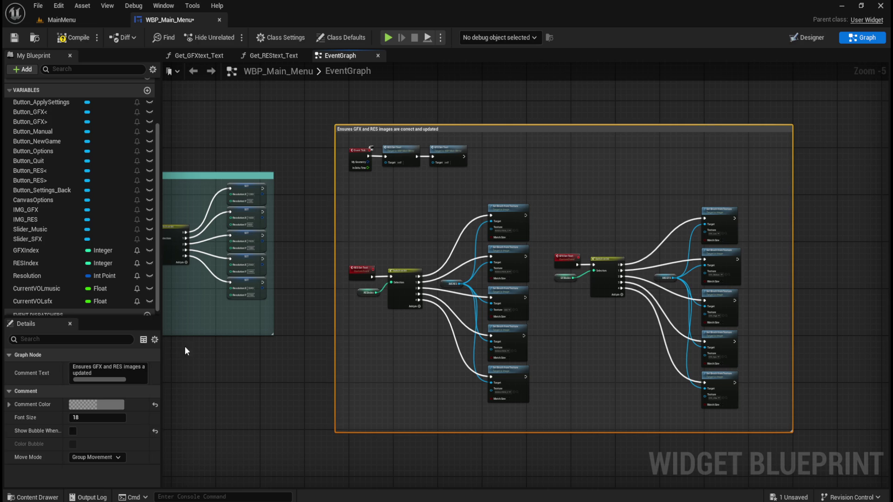
click(111, 403)
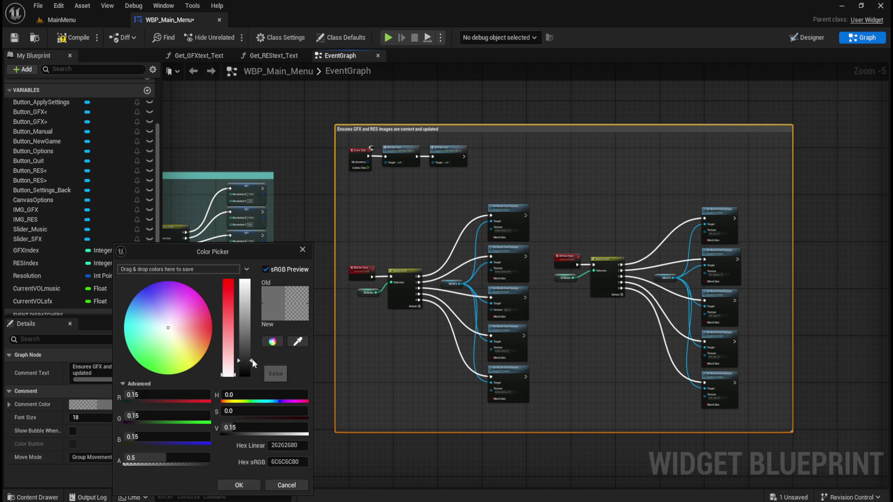
drag(251, 359, 247, 280)
click(179, 458)
text(1)
key(Return)
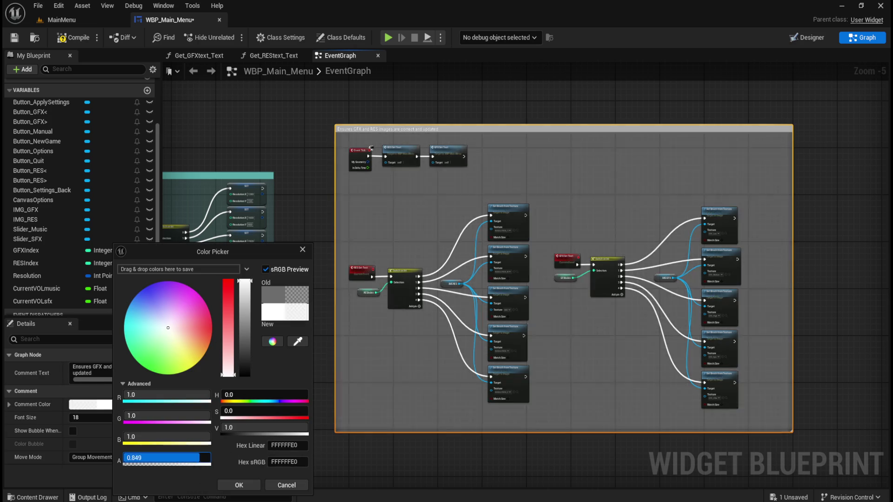
click(239, 484)
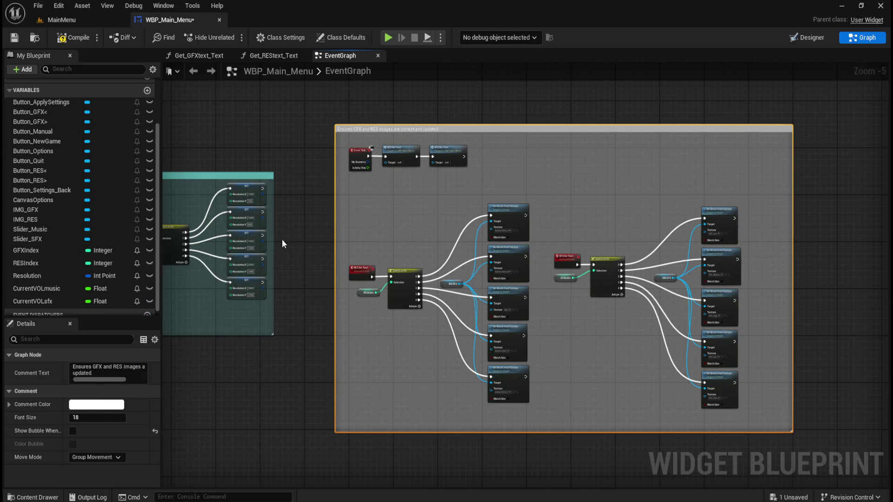
Step: Shift the comment box slightly down and to the right
click(310, 225)
scroll(511, 318, down, 4)
scroll(515, 314, down, 3)
scroll(448, 281, up, 8)
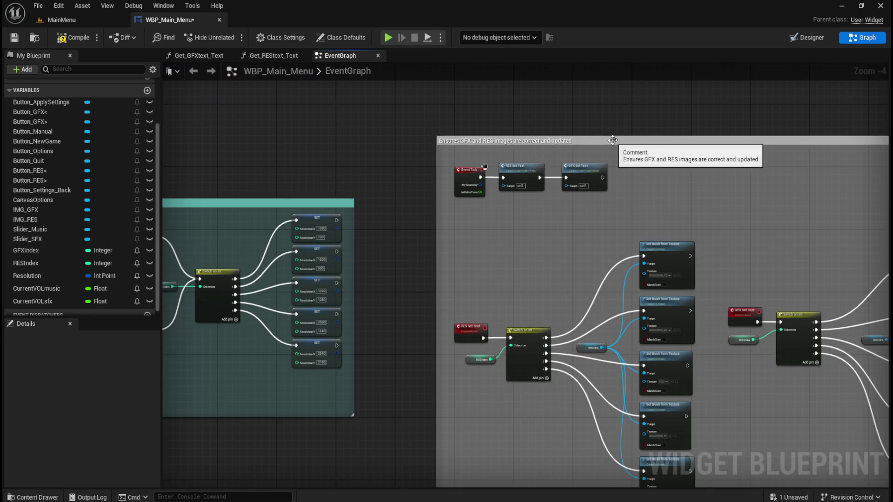
drag(613, 139, 632, 170)
Step: Compile and save the WBP_Main_Menu widget blueprint
click(386, 147)
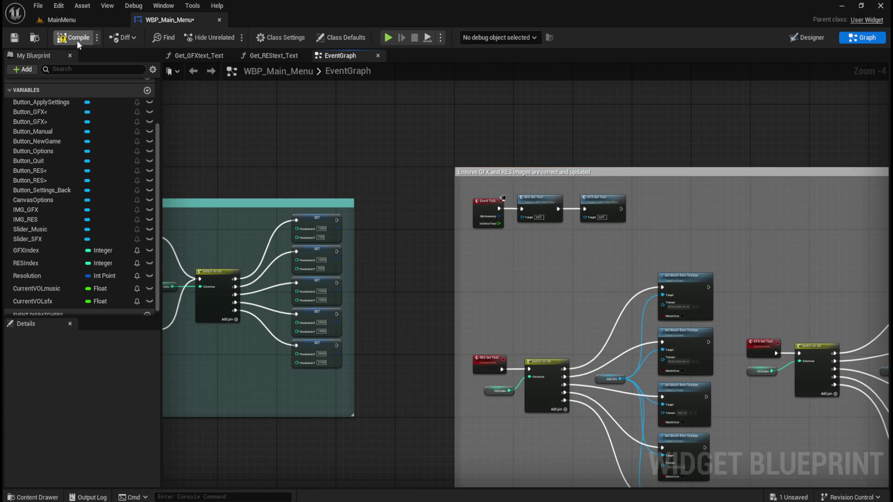
click(76, 40)
click(15, 37)
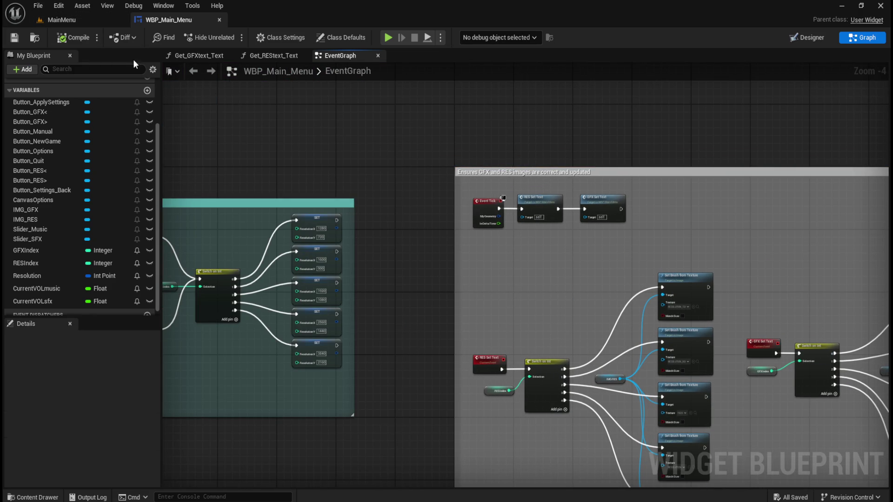
Step: Launch the MainMenu level in a New Editor Window for testing
click(82, 19)
click(231, 38)
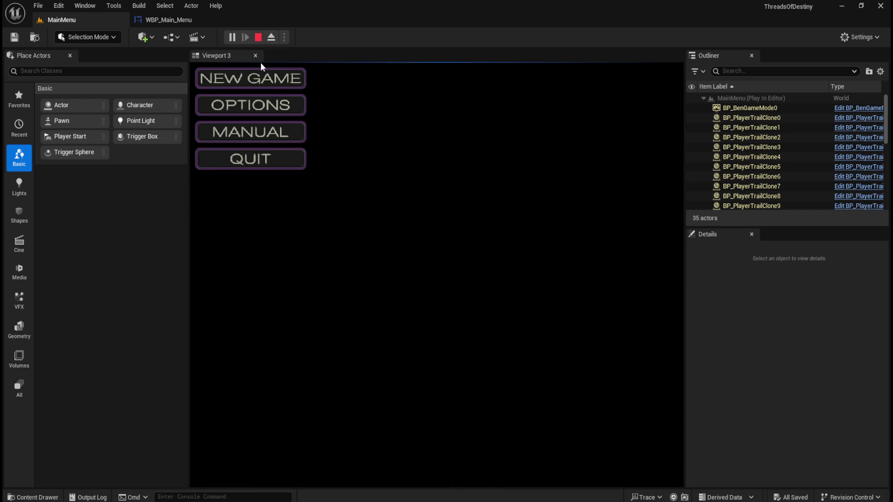
click(249, 163)
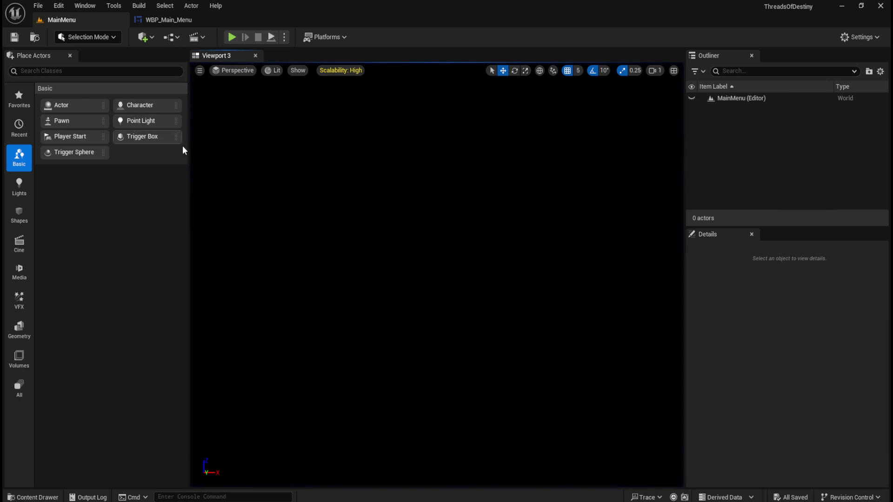
drag(187, 201, 106, 209)
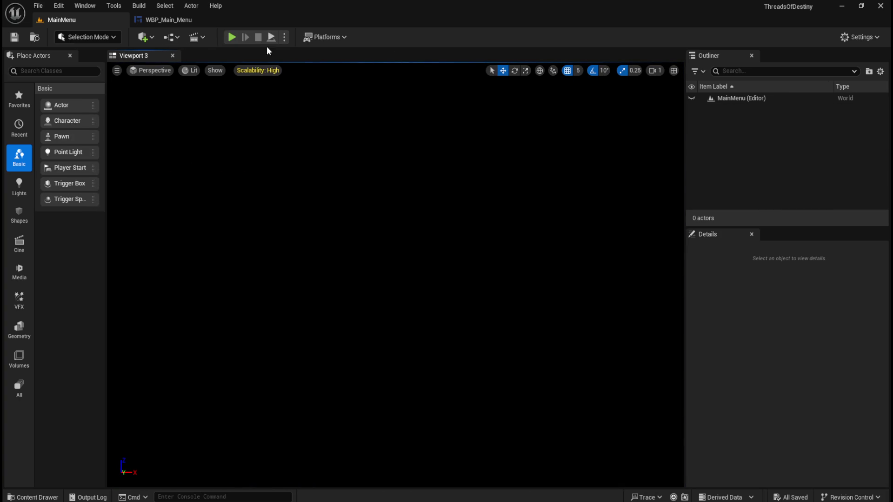
click(286, 37)
click(347, 87)
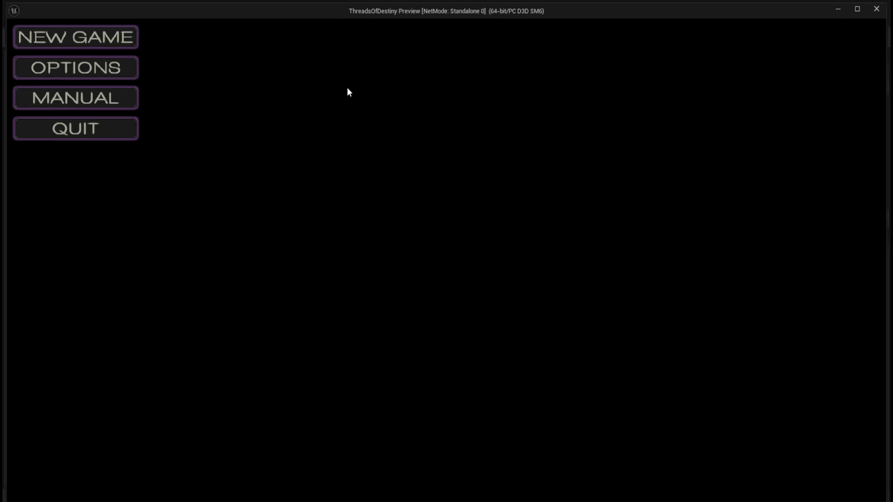
Step: In Options, cycle Graphics Quality from LOW to ULTRA, ending at MEDIUM, then test Music Volume, ending at maximum
click(100, 75)
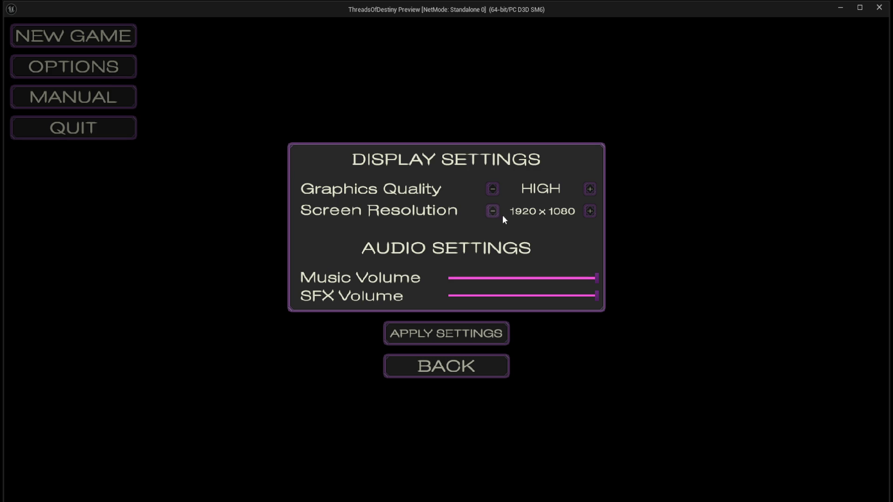
click(493, 188)
click(493, 188)
click(591, 189)
click(592, 189)
click(496, 190)
click(496, 190)
click(496, 190)
click(496, 189)
click(592, 188)
mouse_move(595, 278)
mouse_down()
mouse_move(505, 278)
mouse_move(630, 281)
mouse_move(481, 281)
mouse_move(607, 285)
mouse_move(519, 282)
mouse_up()
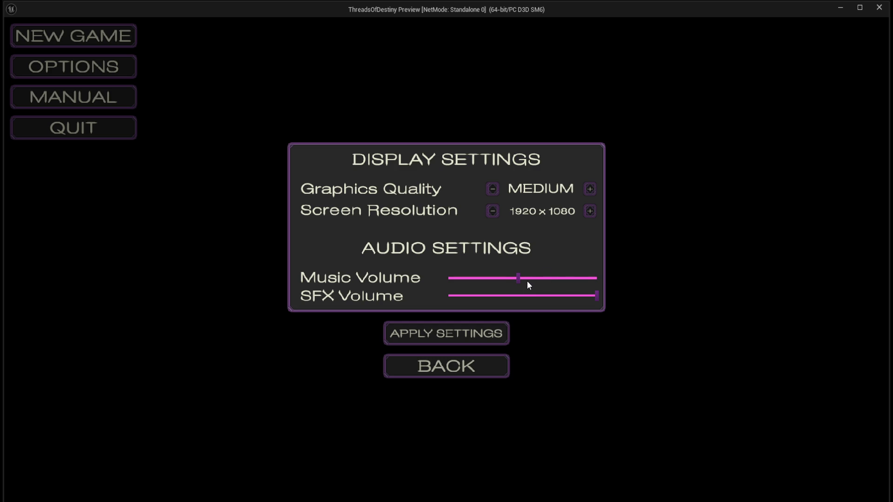
drag(519, 282, 649, 269)
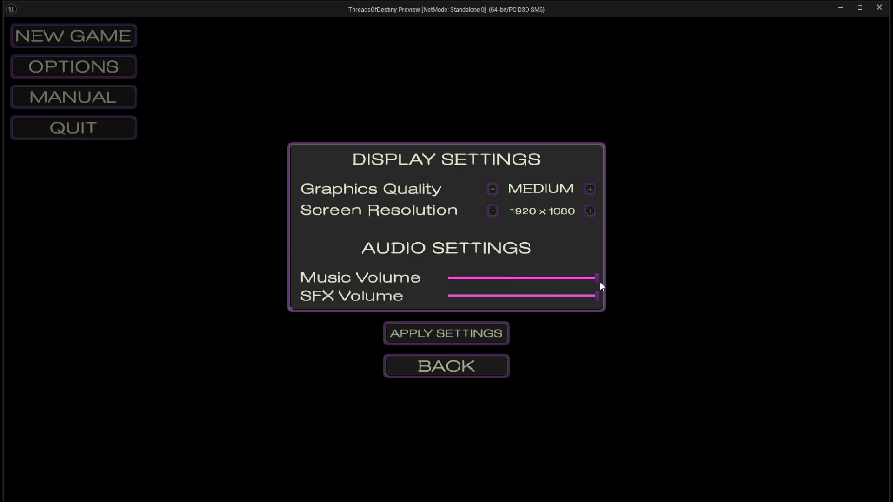
Step: Push music volume to maximum and cycle resolution between 1280 x 720 and 3840 x 2160
mouse_move(578, 282)
mouse_down()
mouse_move(561, 281)
mouse_move(634, 289)
mouse_move(486, 292)
mouse_move(596, 288)
mouse_move(528, 275)
mouse_up()
click(590, 211)
click(589, 211)
click(493, 211)
click(493, 211)
click(493, 211)
click(493, 211)
click(589, 212)
click(590, 211)
click(589, 211)
click(590, 211)
click(493, 211)
click(493, 212)
click(492, 211)
click(493, 212)
click(493, 189)
Step: Step graphics quality down to LOW, then back up to ULTRA
click(590, 189)
click(590, 188)
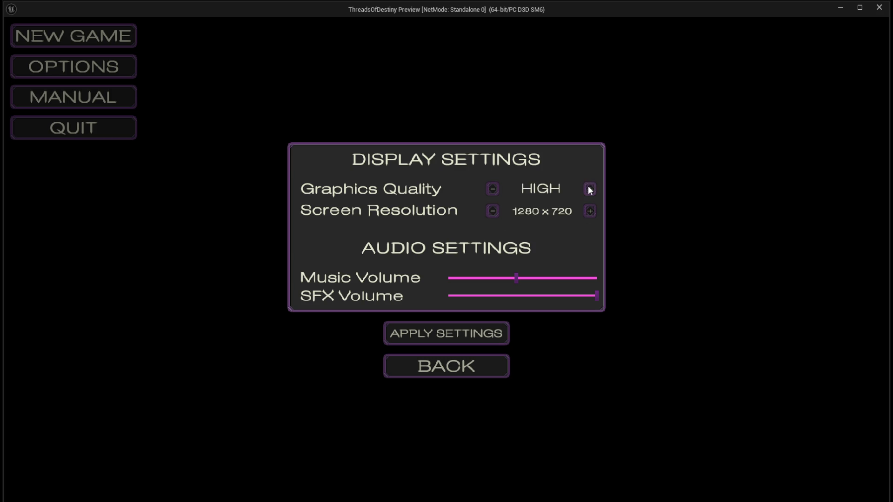
click(589, 189)
click(493, 189)
click(493, 189)
click(493, 188)
click(590, 189)
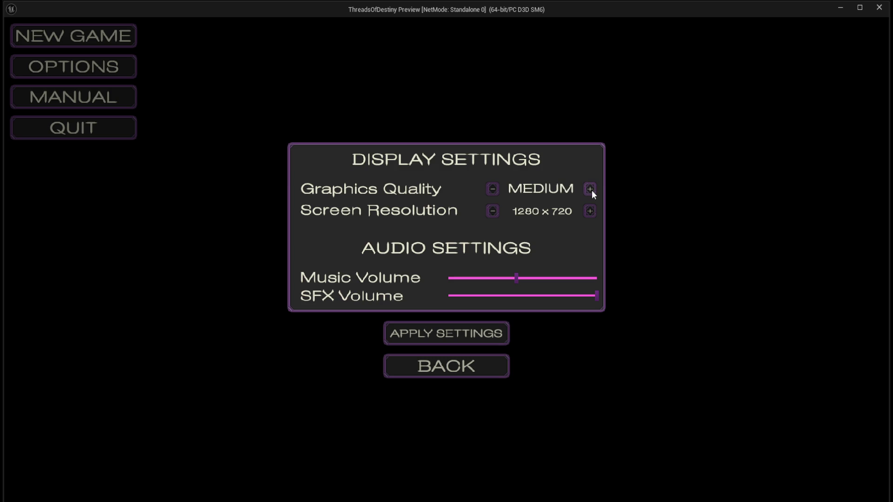
click(591, 190)
click(592, 190)
click(591, 191)
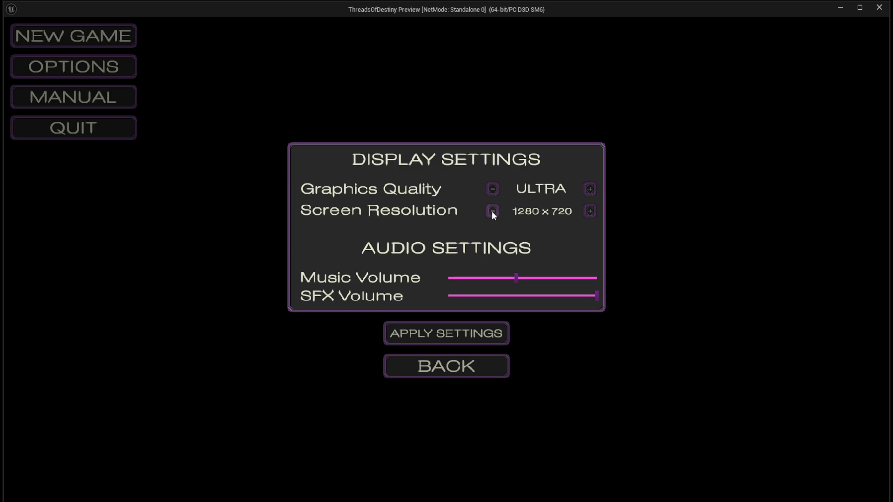
Step: Step resolution up and back to 1280 x 720, then return to the main menu
click(590, 211)
click(590, 211)
click(590, 211)
click(590, 211)
click(490, 212)
click(489, 213)
click(489, 213)
click(489, 213)
click(455, 367)
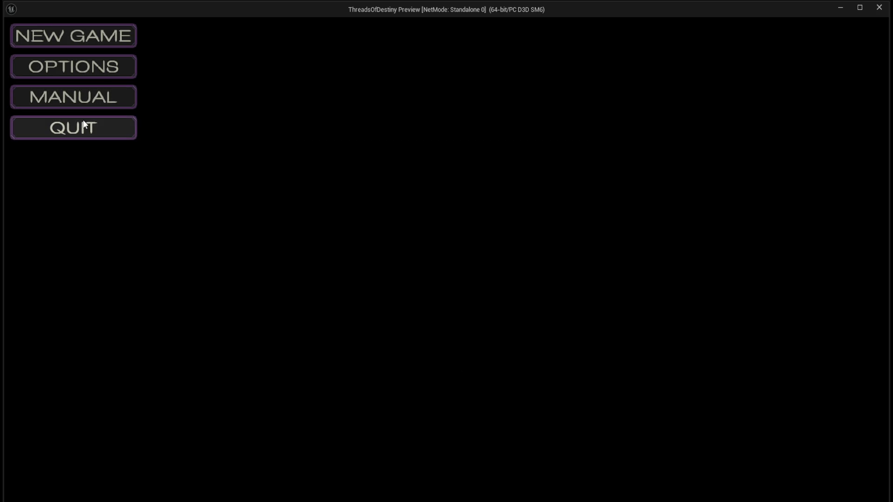
Step: Quit the preview and select the Music Volume slider in the WBP_Main_Menu Designer
click(95, 129)
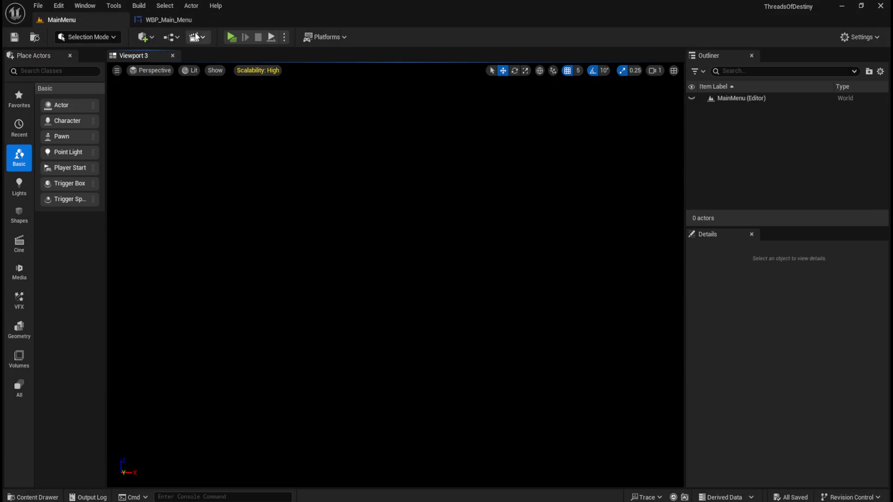
click(175, 21)
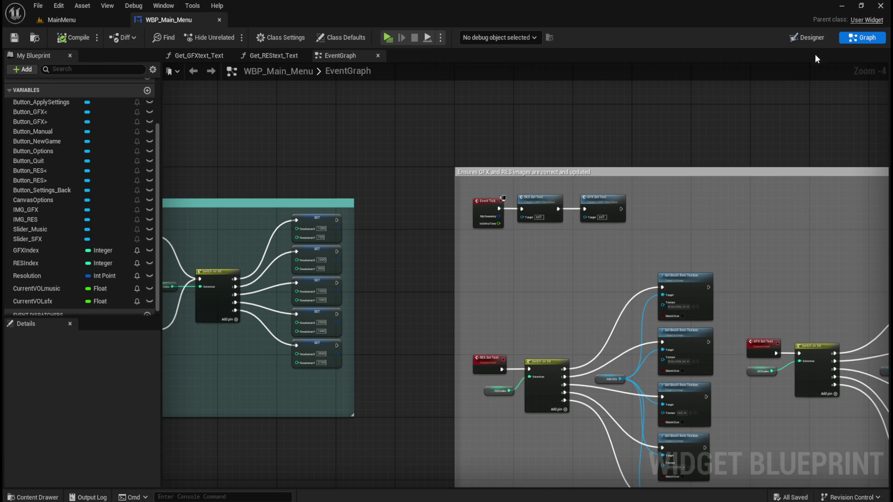
click(812, 38)
scroll(404, 251, up, 9)
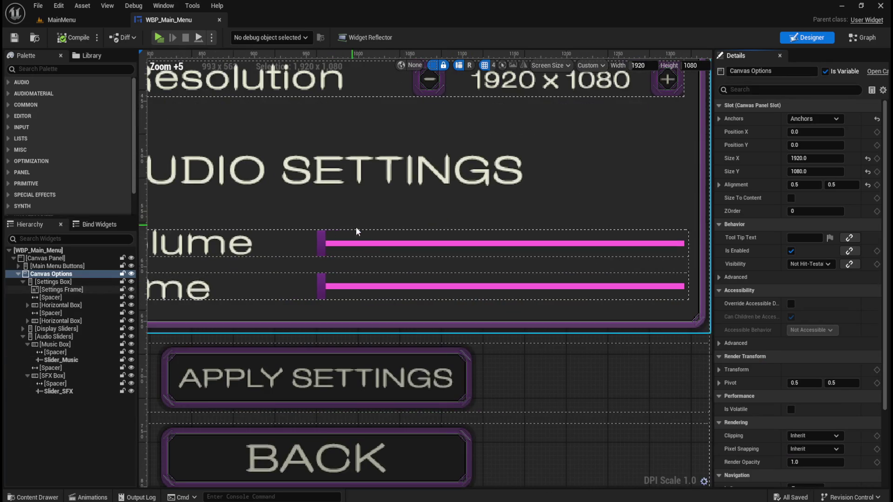
click(378, 244)
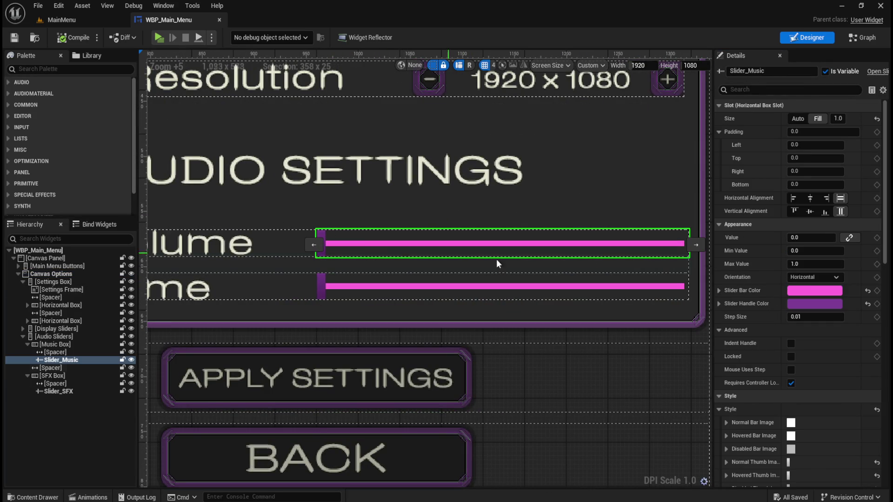
Step: Set the music slider's bar colour to purple and its handle colour to pink
click(816, 291)
click(797, 447)
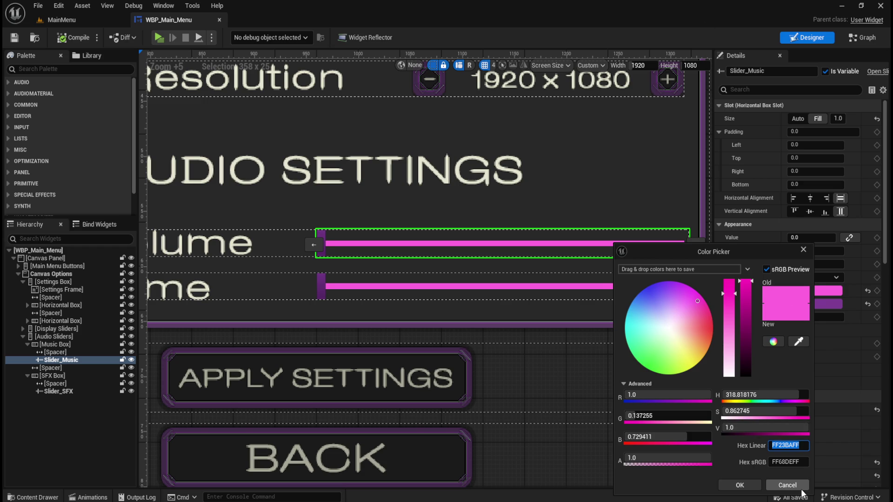
click(787, 485)
click(829, 305)
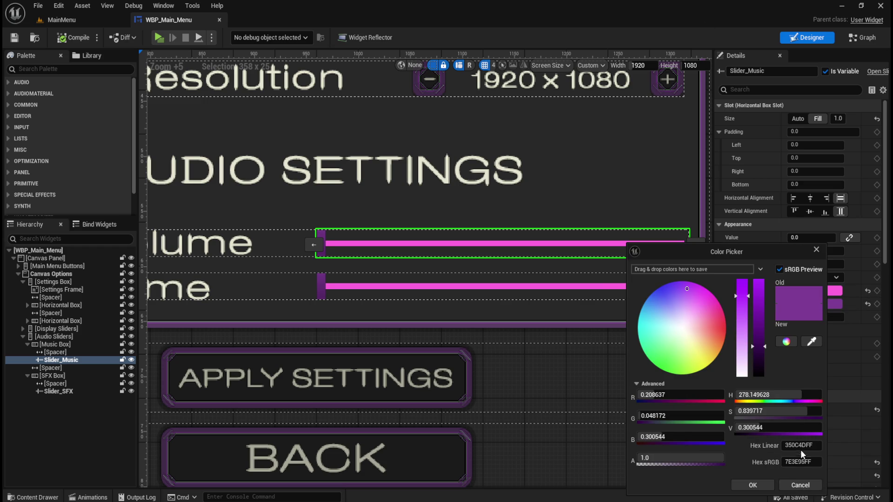
click(799, 485)
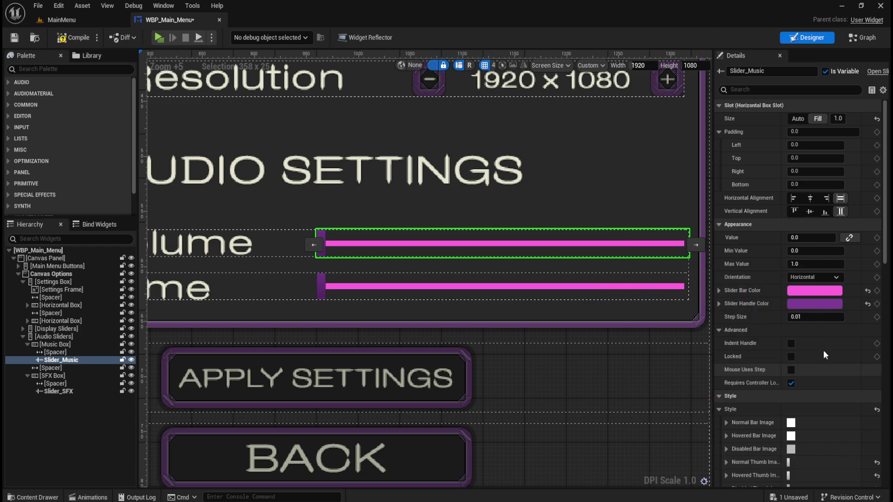
click(820, 293)
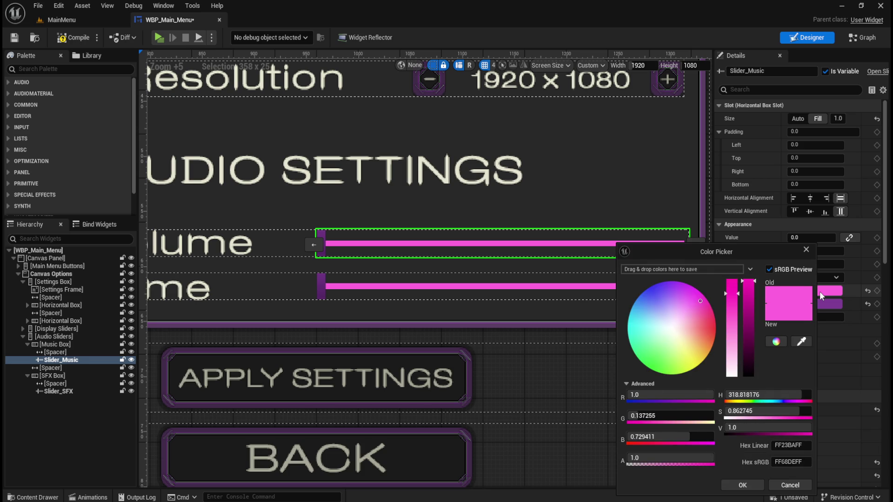
click(758, 485)
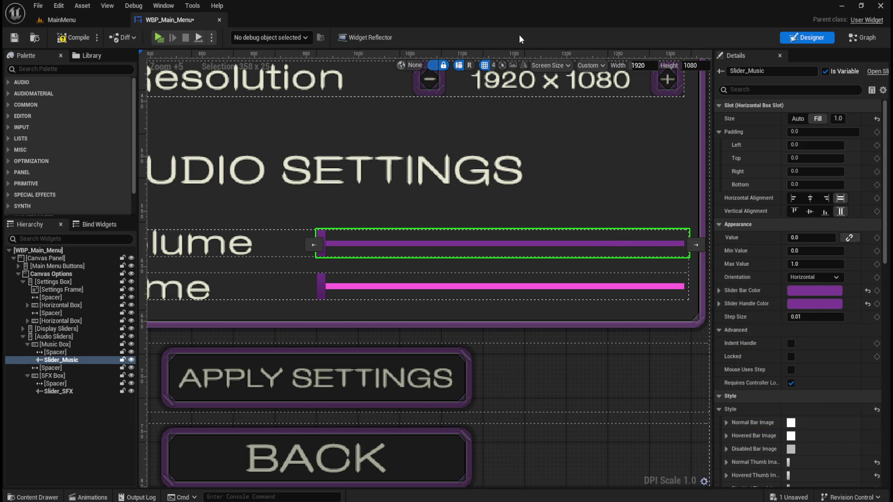
click(814, 305)
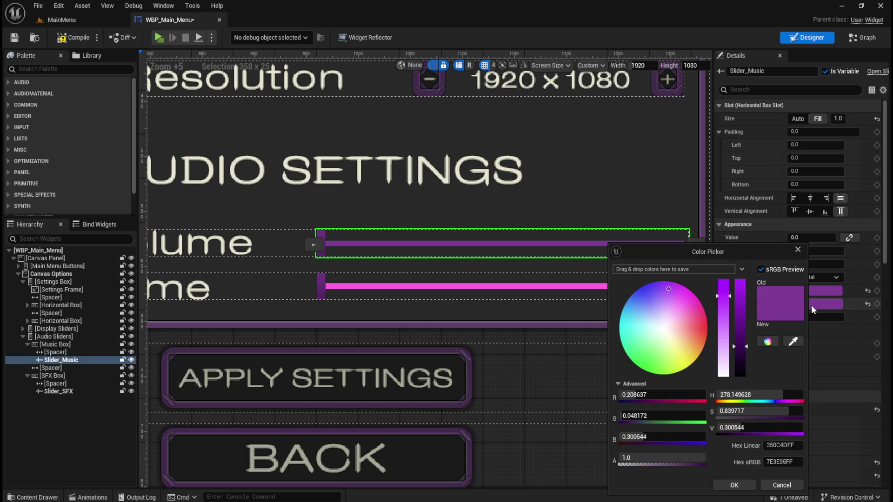
click(783, 461)
key(ctrl+v)
click(734, 485)
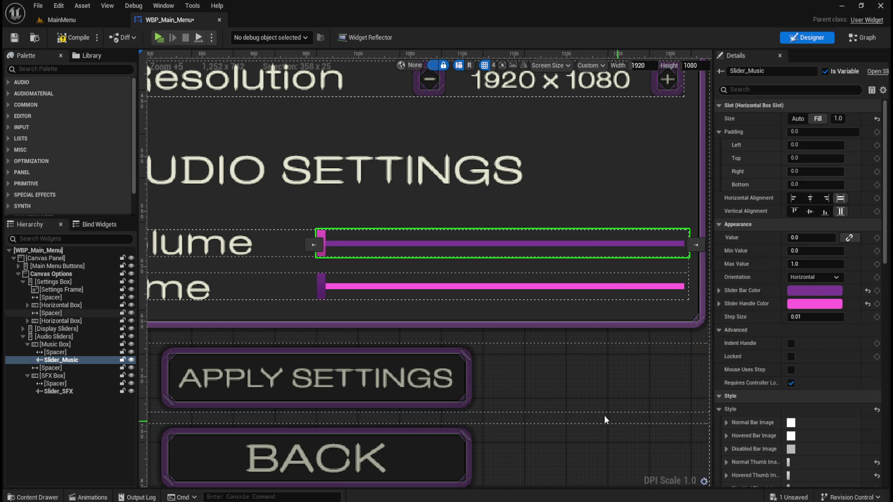
Step: Compile the main menu widget and relaunch the game preview
click(596, 449)
scroll(596, 451, down, 4)
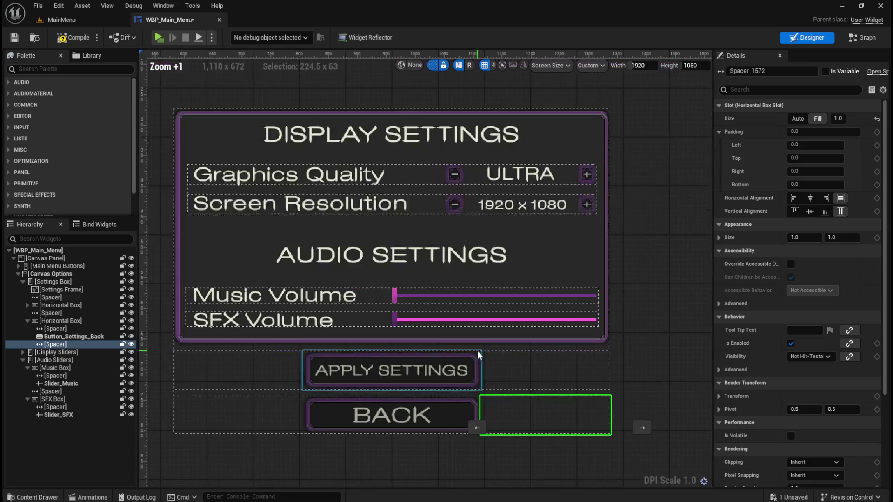
click(674, 321)
scroll(517, 310, up, 2)
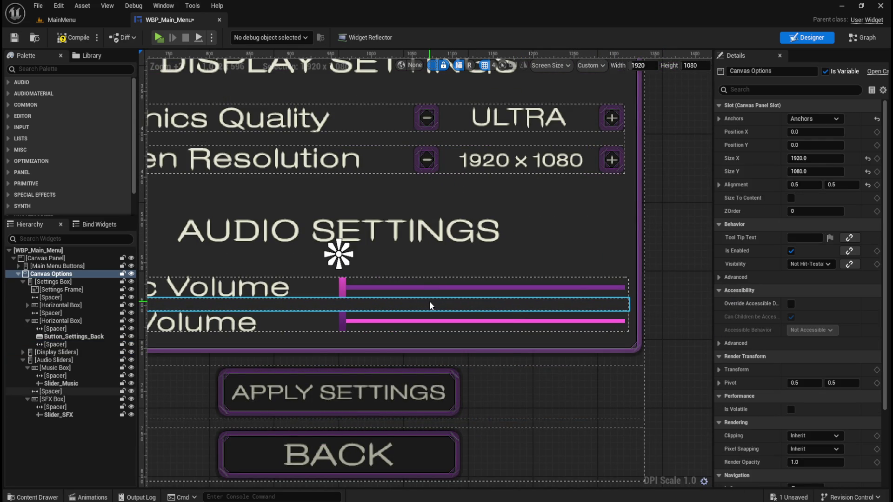
click(73, 37)
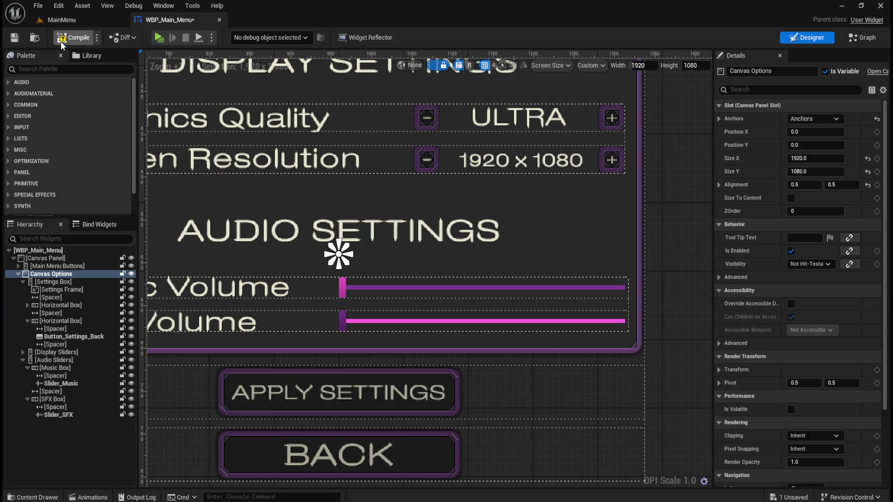
click(157, 38)
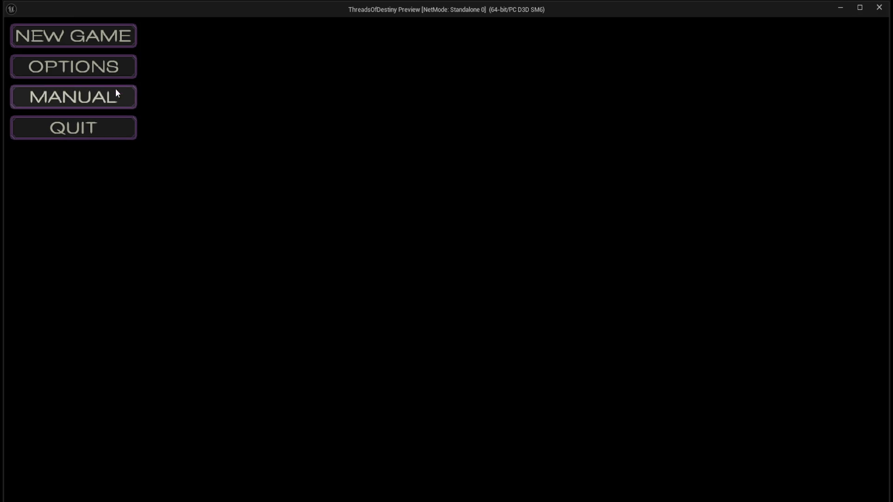
Step: Drag the recoloured Music Volume slider in OPTIONS, then go back and quit the preview
click(118, 76)
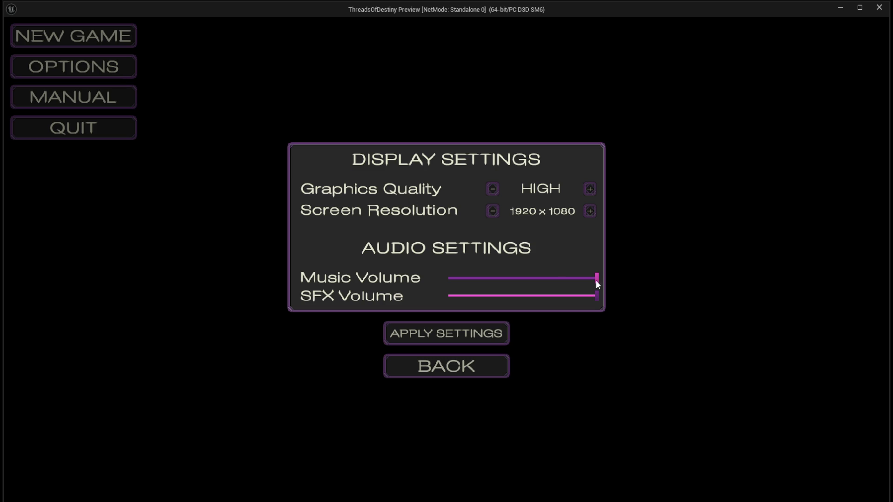
mouse_move(596, 280)
mouse_down()
mouse_move(476, 282)
mouse_move(571, 289)
mouse_move(495, 279)
mouse_up()
click(480, 370)
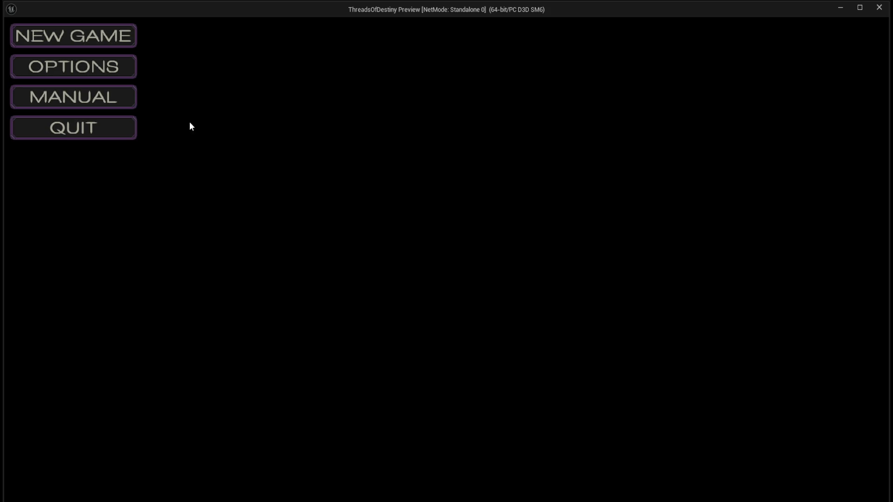
click(124, 135)
Step: Give the SFX Volume slider a pink handle colour
scroll(510, 331, up, 1)
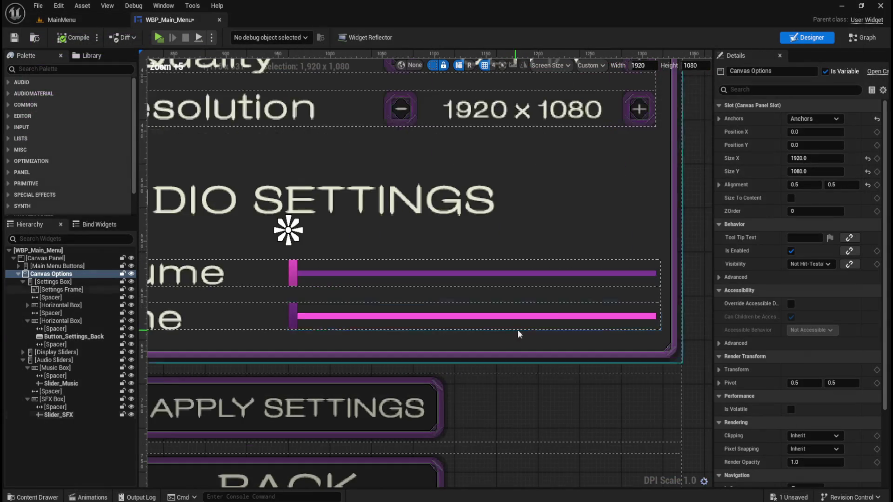
click(434, 317)
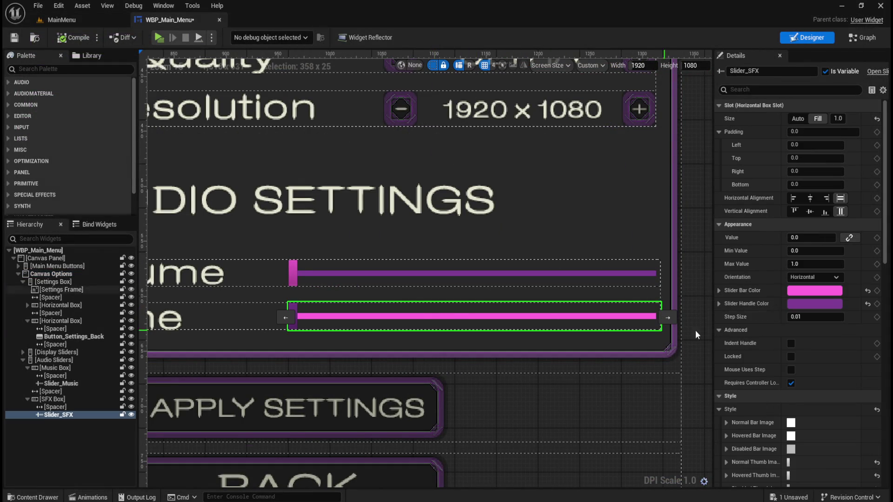
click(813, 305)
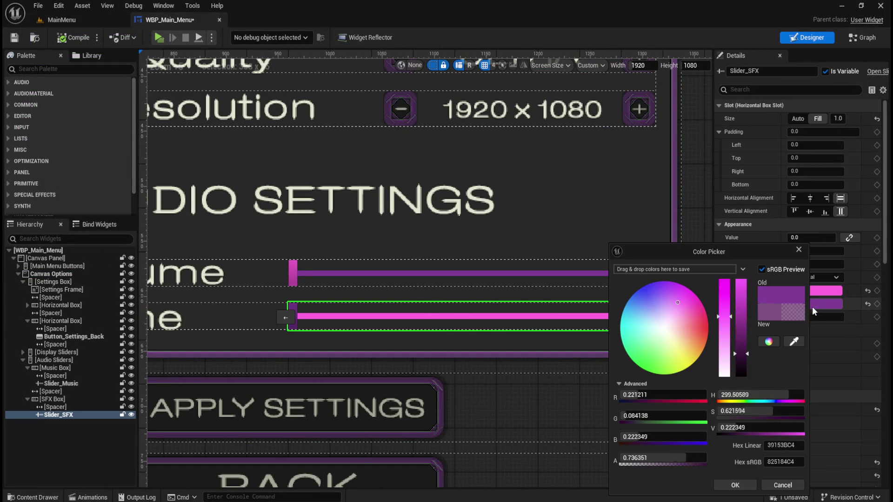
click(781, 445)
key(ctrl+v)
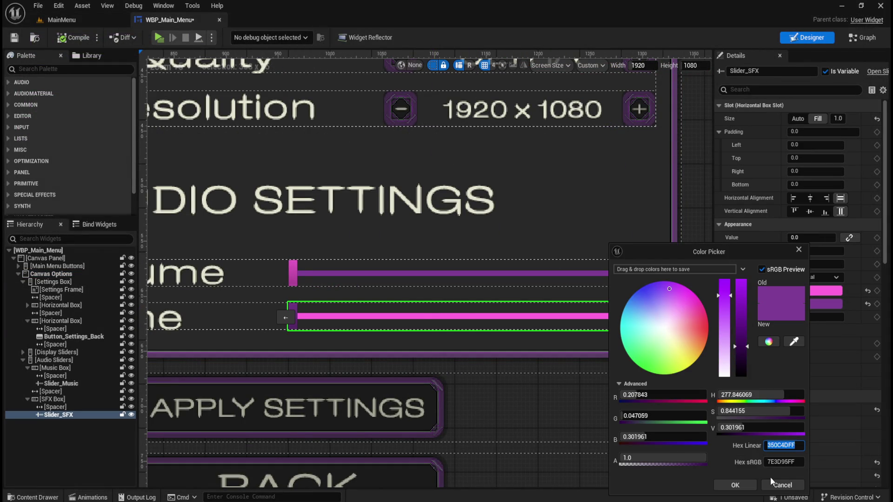
click(735, 485)
Step: Keep the music bar purple and set the SFX slider's bar colour to purple
click(465, 273)
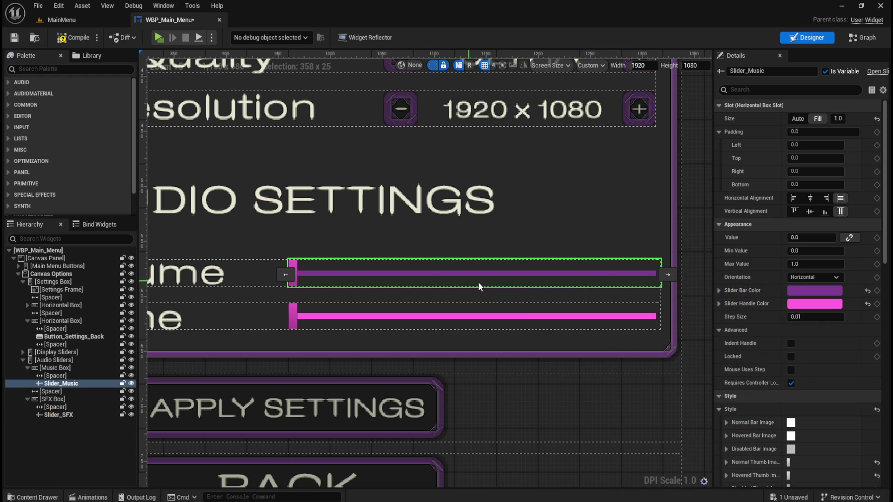
click(814, 290)
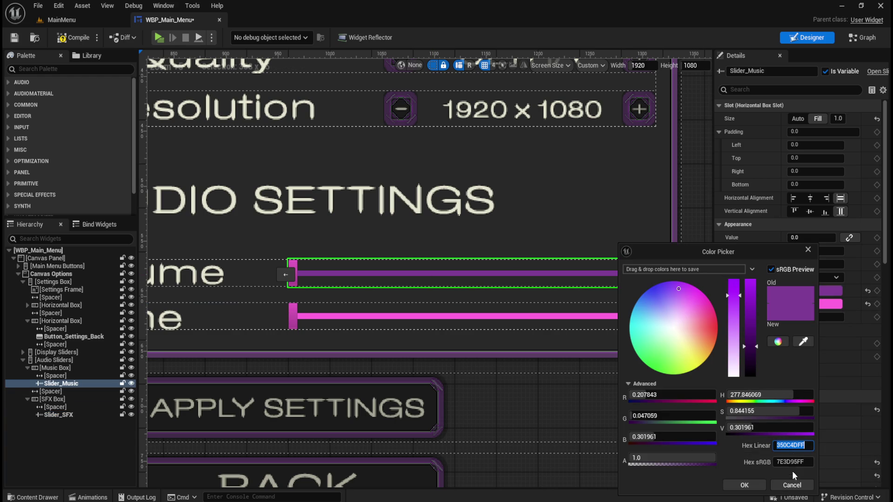
click(792, 485)
click(573, 317)
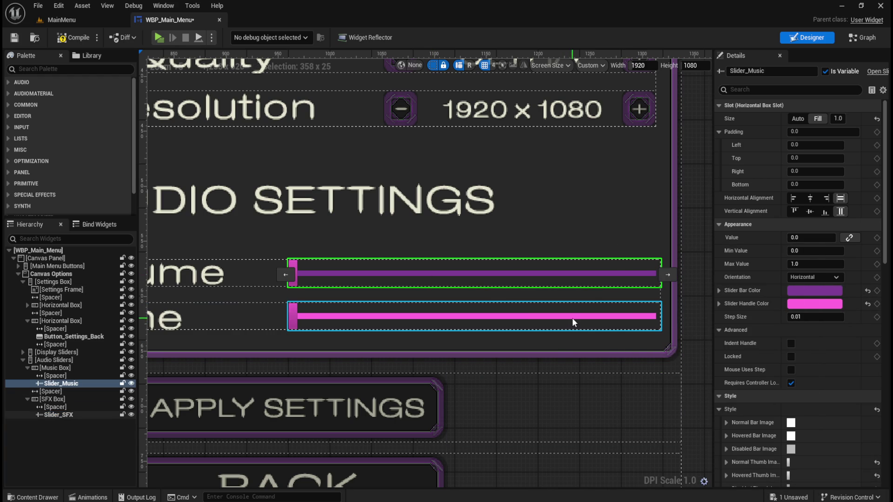
click(813, 303)
click(789, 445)
text(350C4DFF)
key(Return)
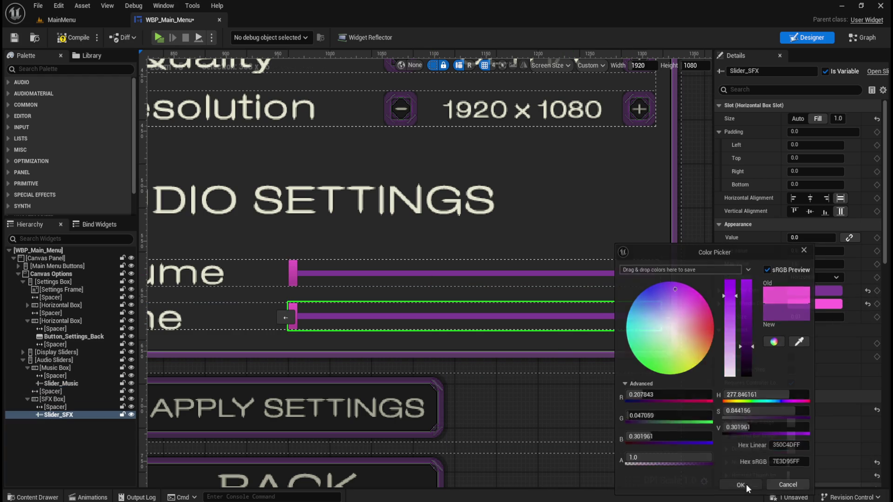
click(741, 485)
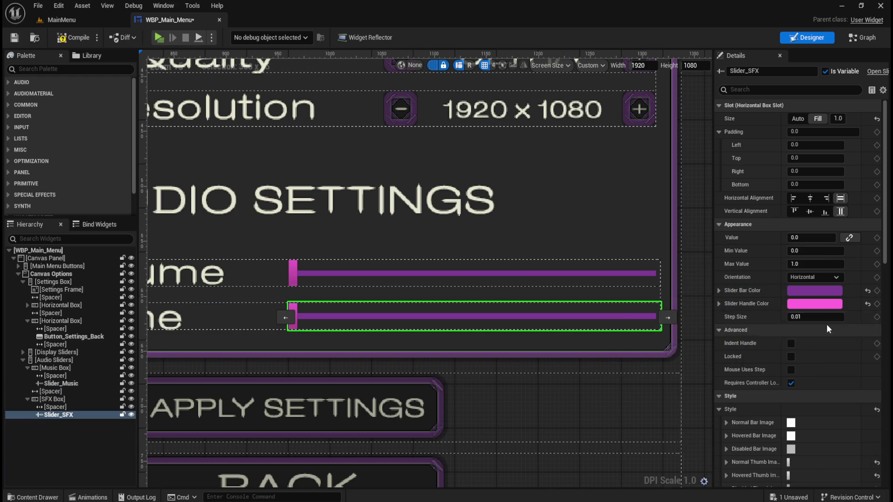
Step: Set the music slider's Normal thumb image size to 12 × 28
click(495, 275)
scroll(369, 283, up, 1)
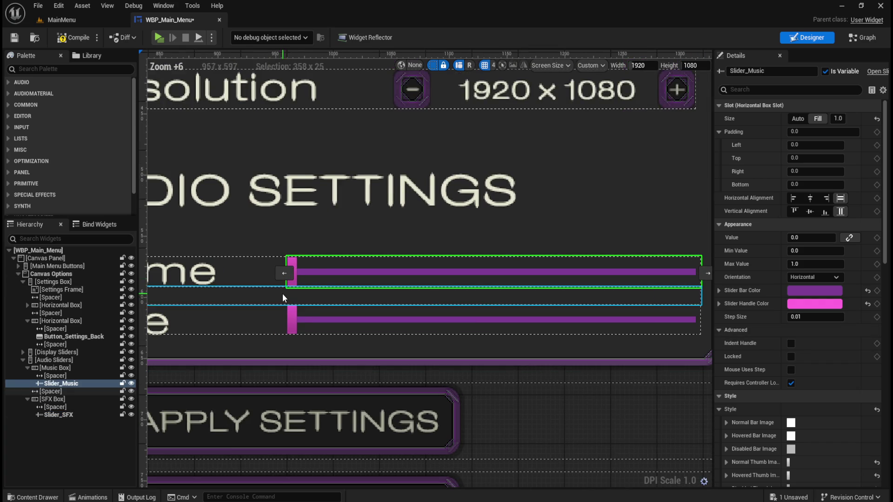
scroll(297, 300, up, 1)
scroll(310, 304, down, 1)
scroll(317, 302, down, 2)
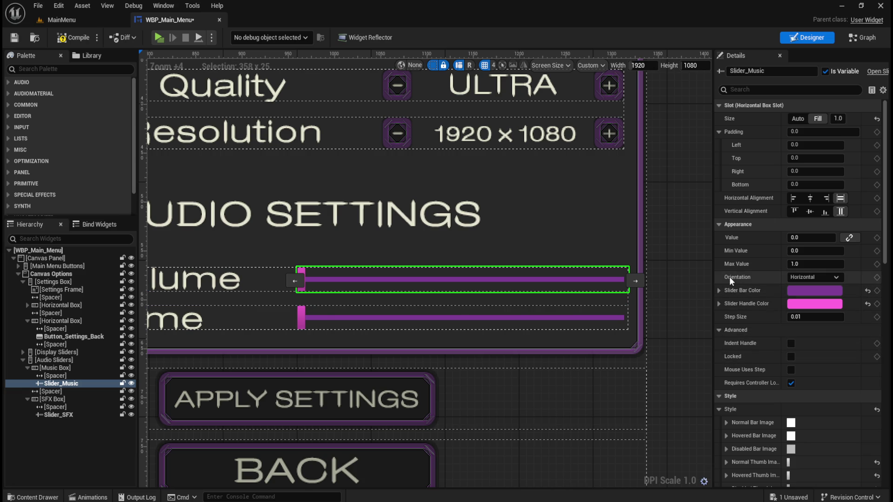
scroll(731, 281, down, 3)
click(726, 369)
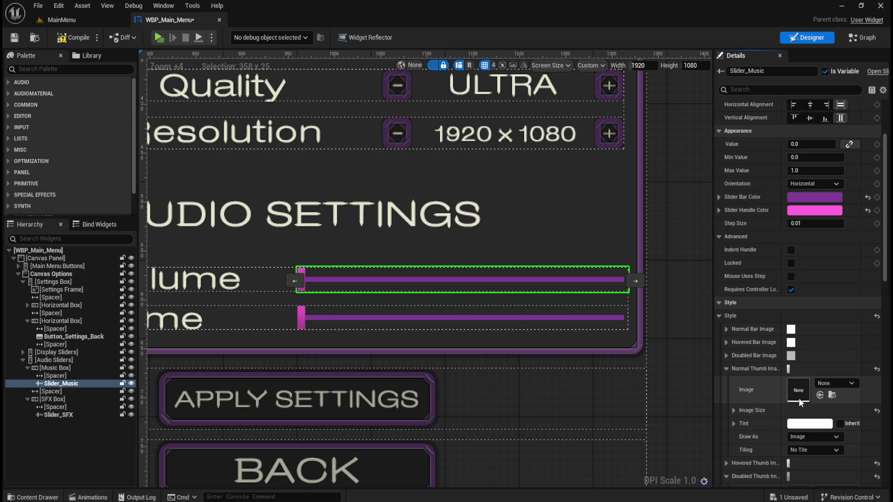
click(734, 410)
click(814, 423)
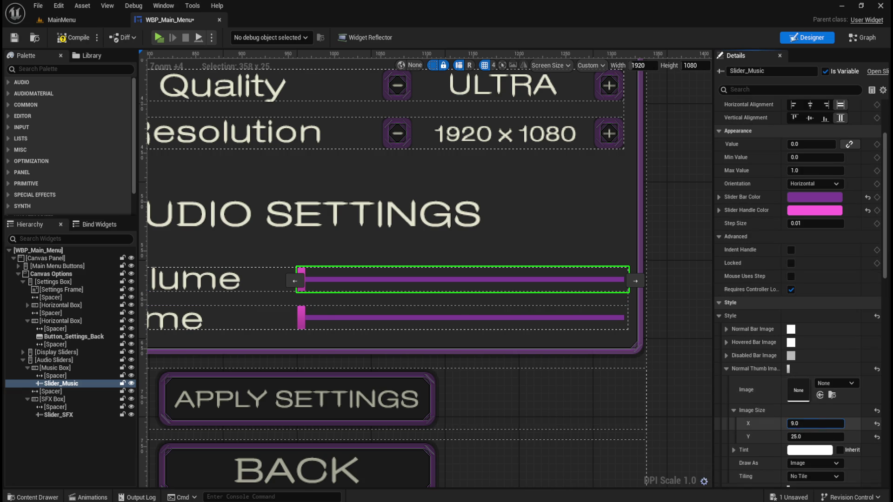
drag(815, 424, 832, 424)
click(808, 423)
text(12)
key(Return)
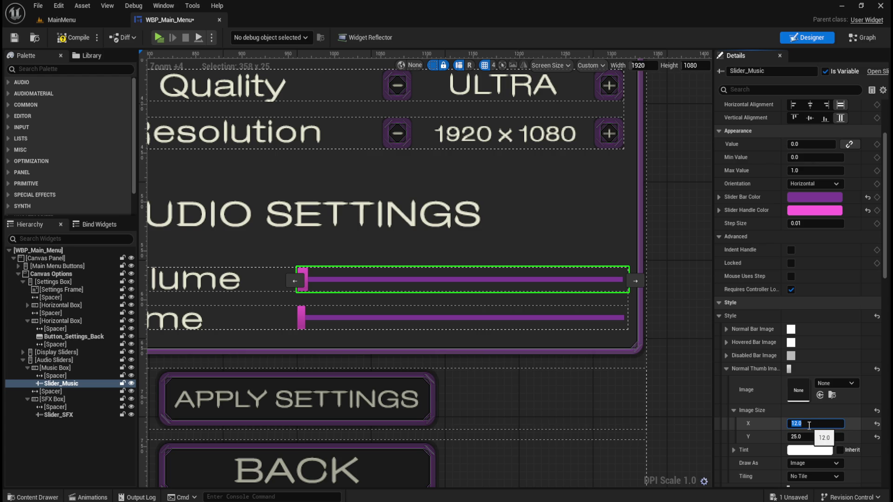
click(805, 436)
text(28)
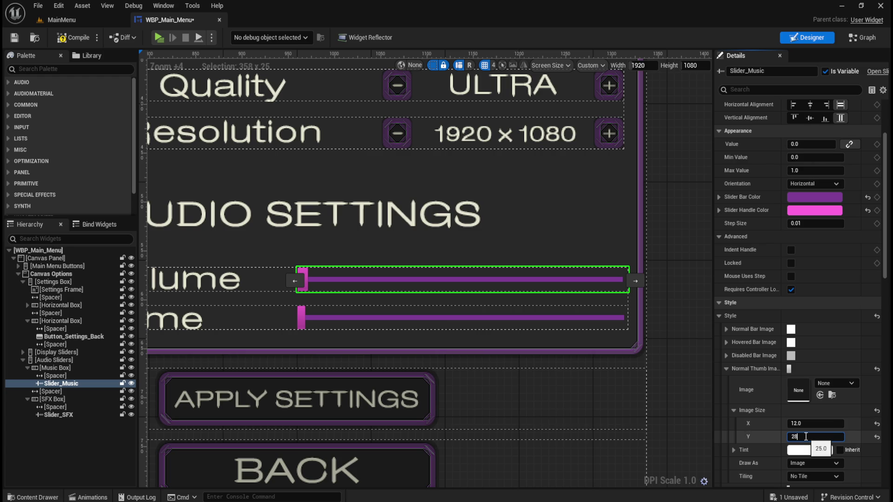
key(Return)
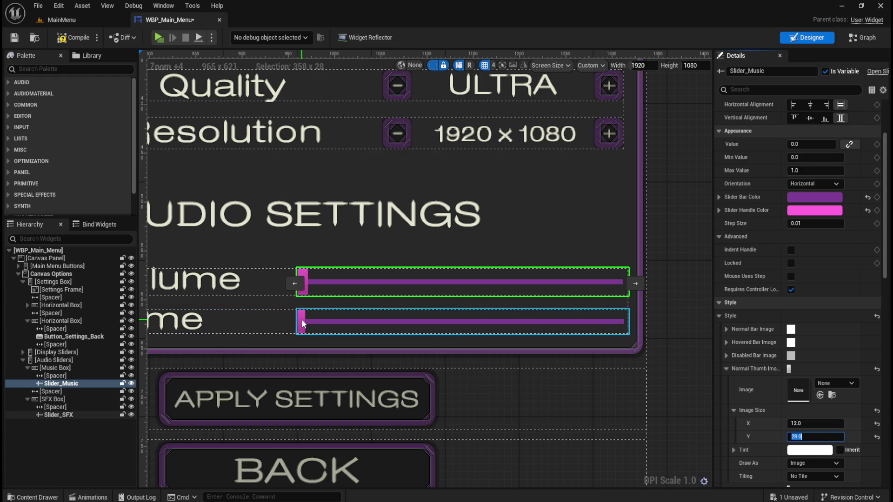
click(726, 370)
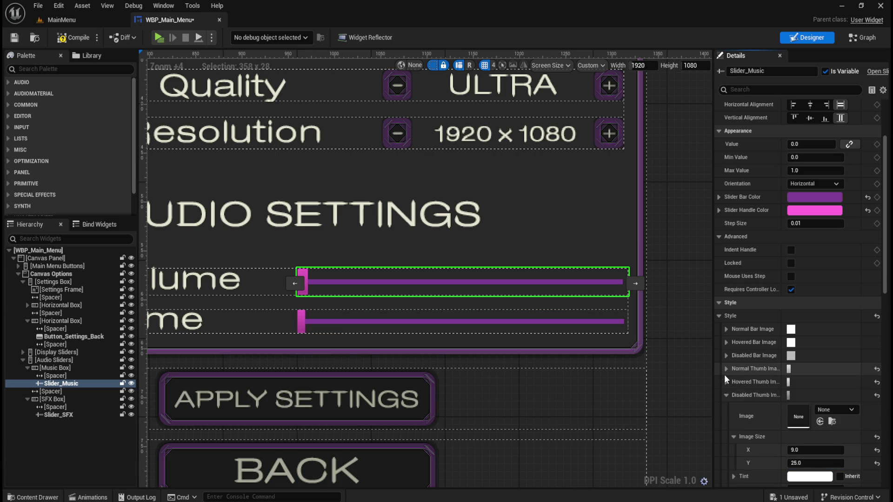
Step: Set the music slider's Hovered and Disabled thumb image sizes to 12 × 28
click(726, 382)
click(788, 437)
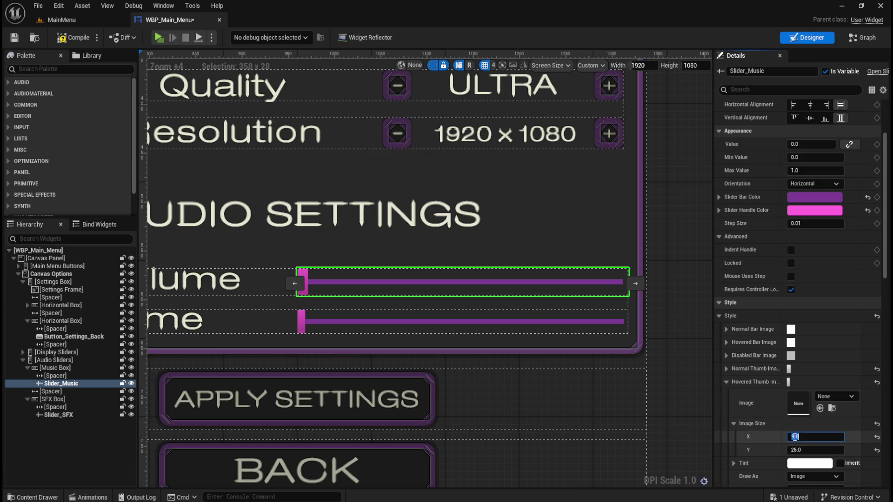
click(822, 450)
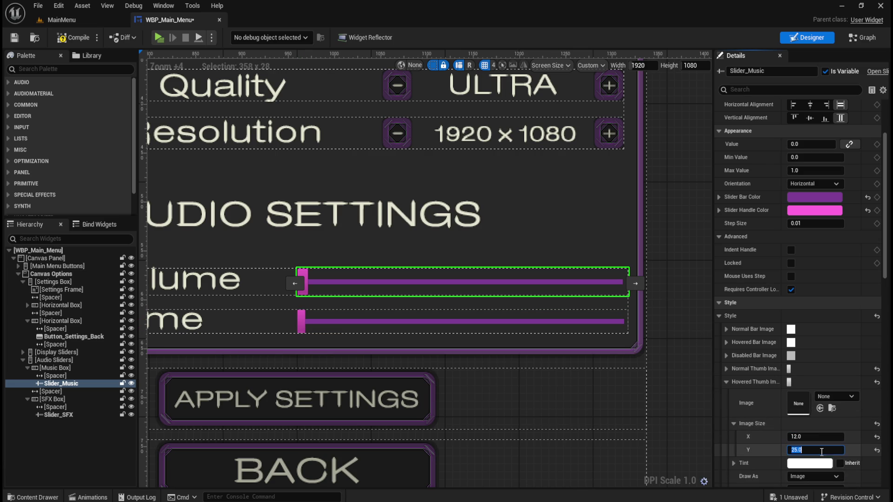
text(2)
key(Return)
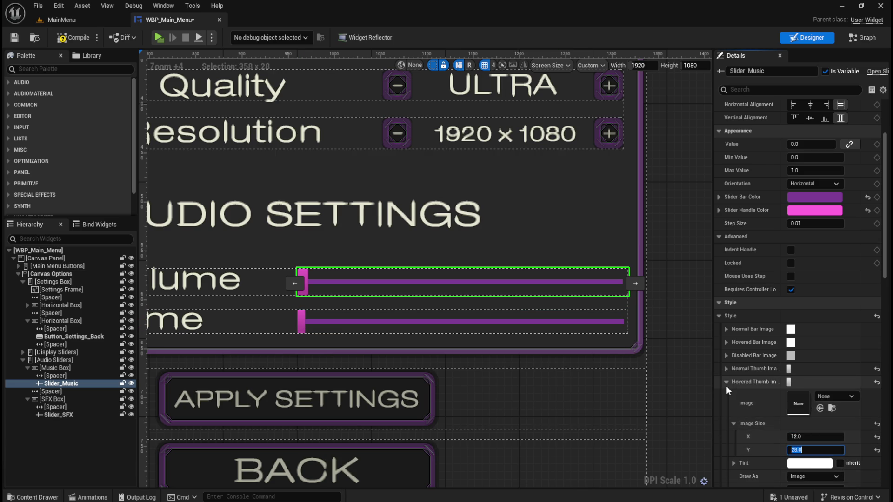
click(726, 382)
click(726, 395)
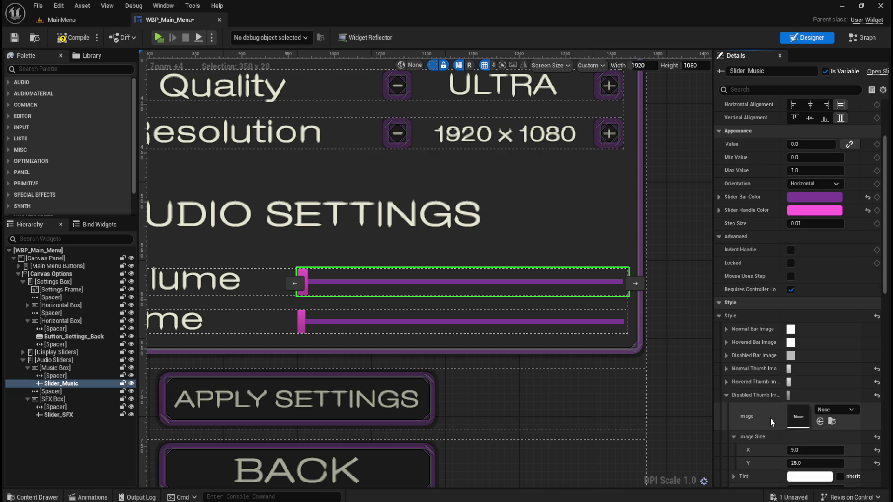
click(815, 450)
text(12)
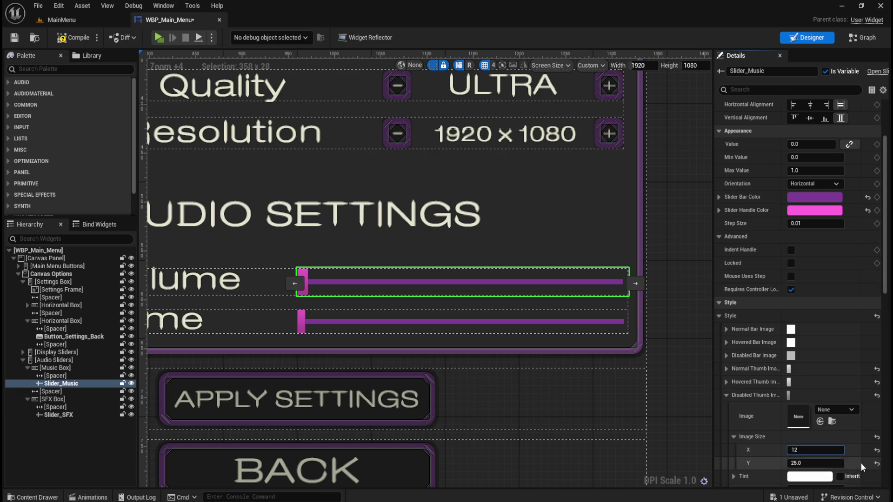
click(812, 461)
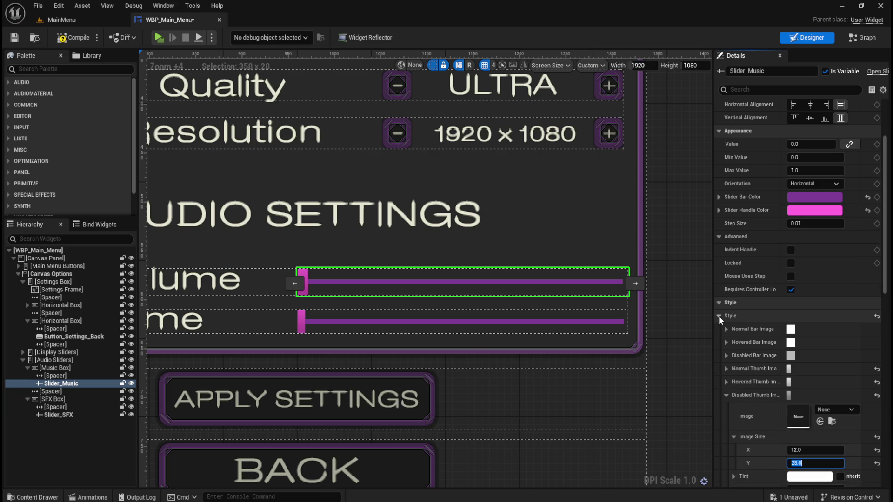
click(479, 325)
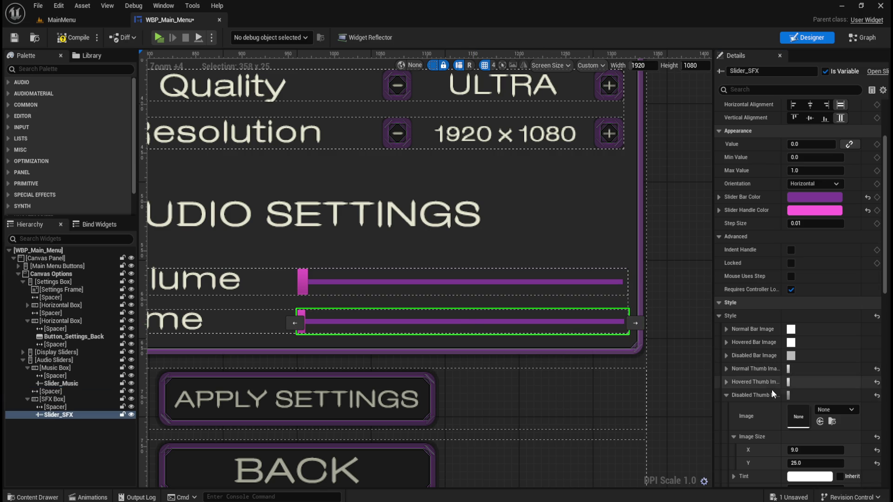
Step: Set the SFX slider's Normal thumb image size to 12 × 28
scroll(769, 414, down, 2)
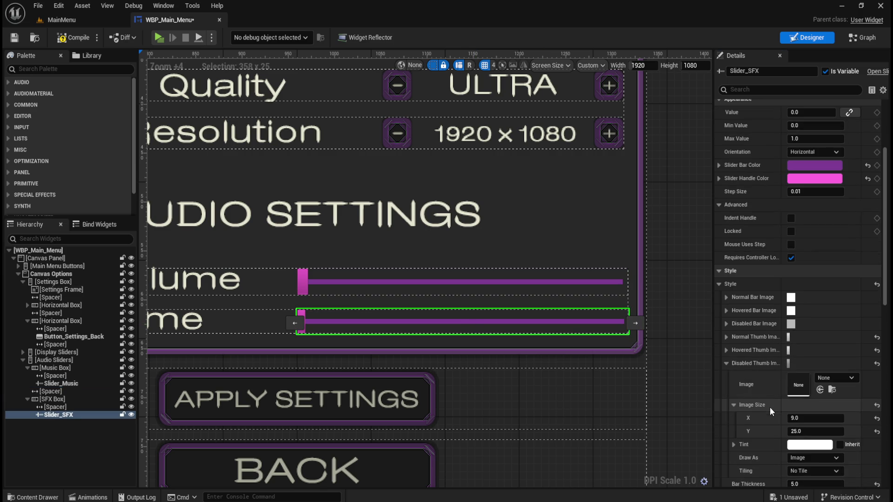
click(726, 363)
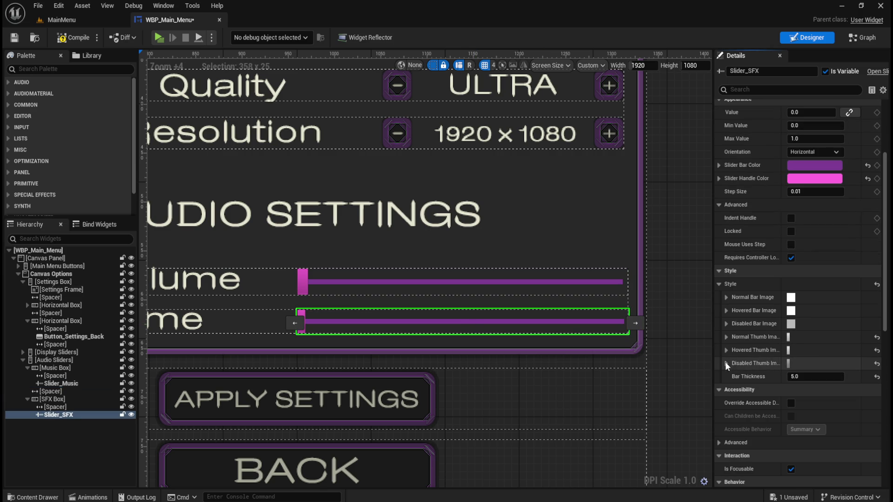
click(725, 338)
click(733, 379)
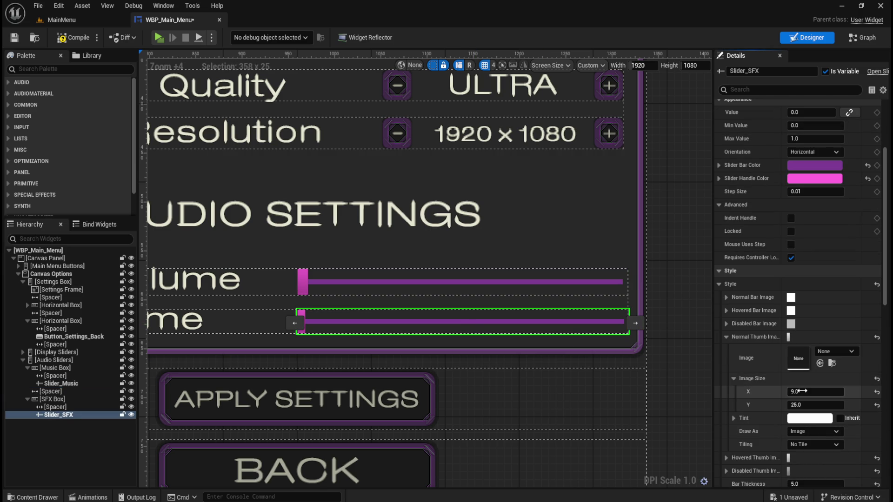
click(807, 392)
text(12)
key(Return)
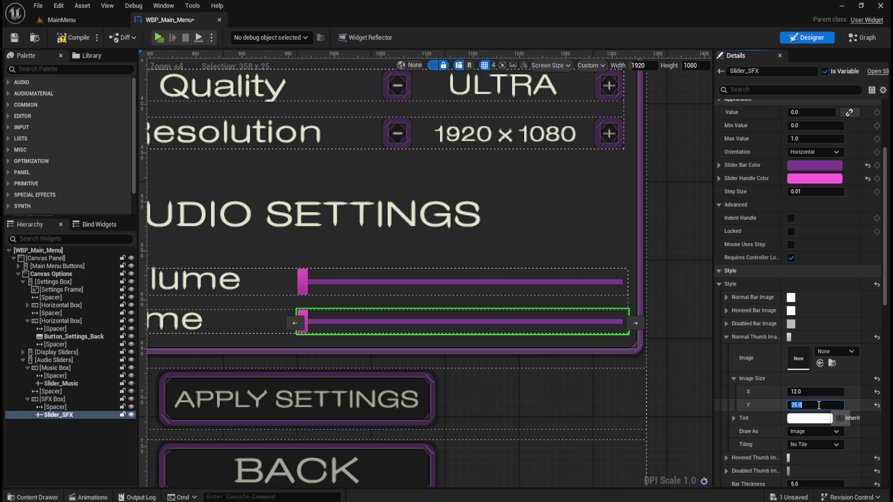
click(819, 405)
text(28)
key(Return)
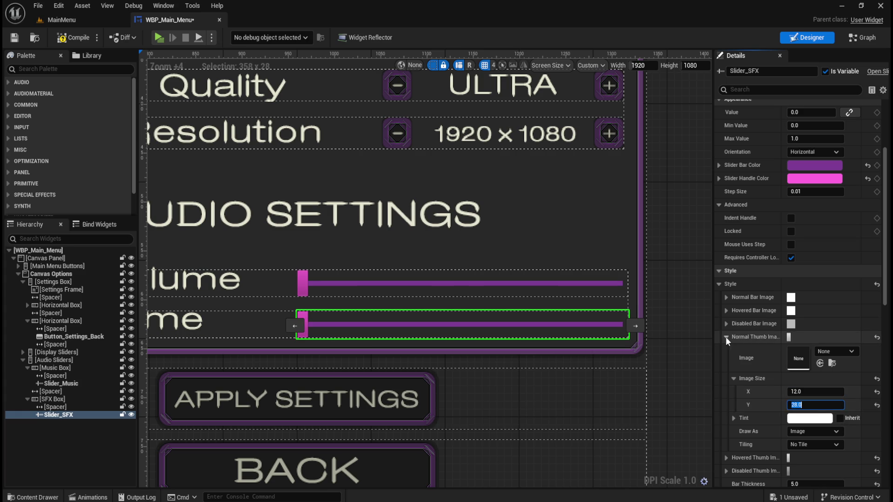
click(726, 338)
Step: Set the SFX slider's Hovered and Disabled thumb image sizes to 12 × 28
click(725, 350)
click(733, 392)
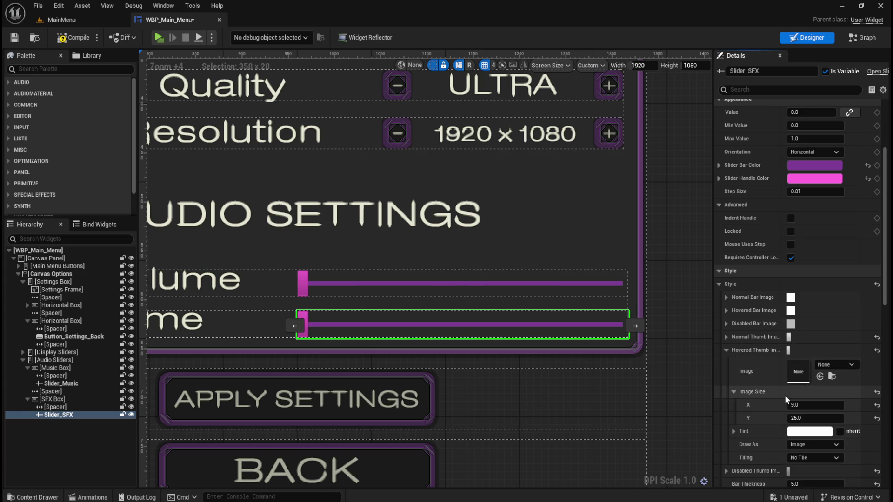
click(796, 405)
text(12)
key(Return)
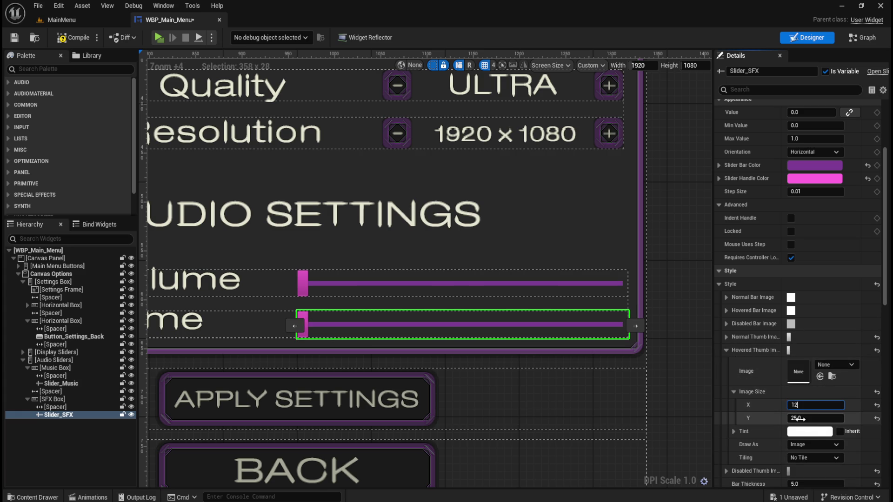
click(793, 418)
key(Return)
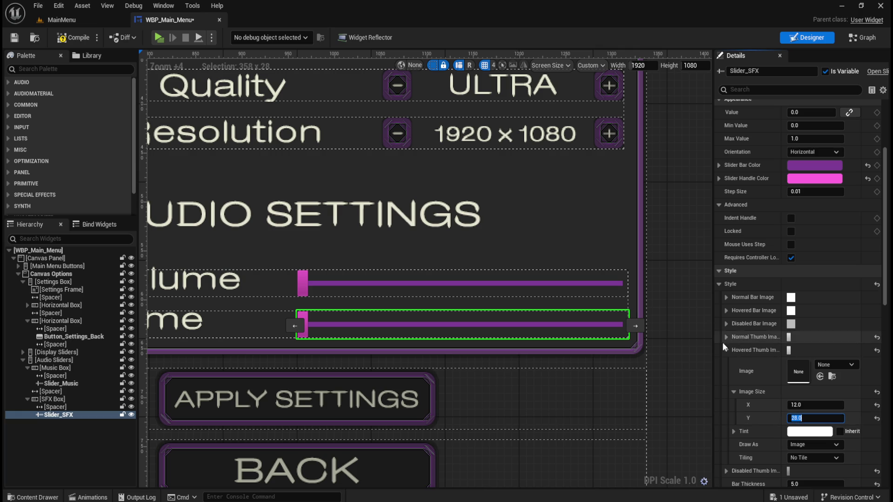
click(726, 350)
click(726, 363)
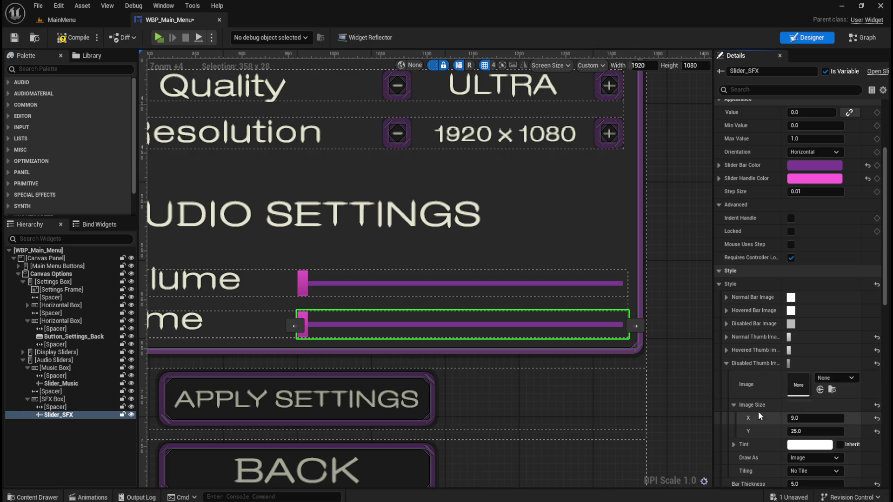
click(808, 418)
text(12)
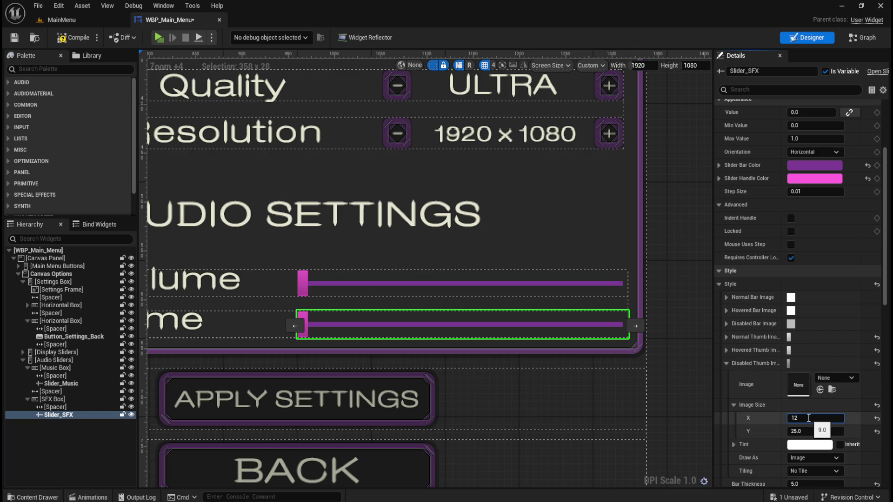
click(803, 431)
key(Return)
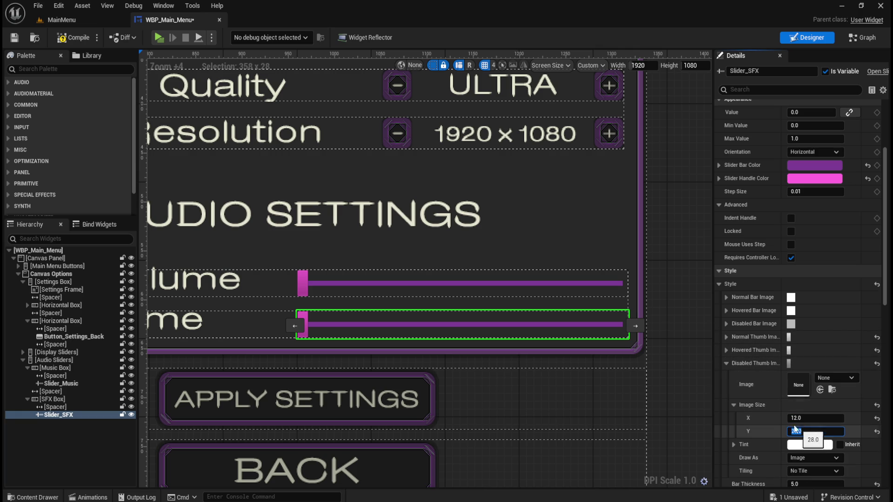
click(726, 363)
Step: Shift the Audio Sliders group's alignment to 0.5, -0.34 and compile the widget
click(668, 318)
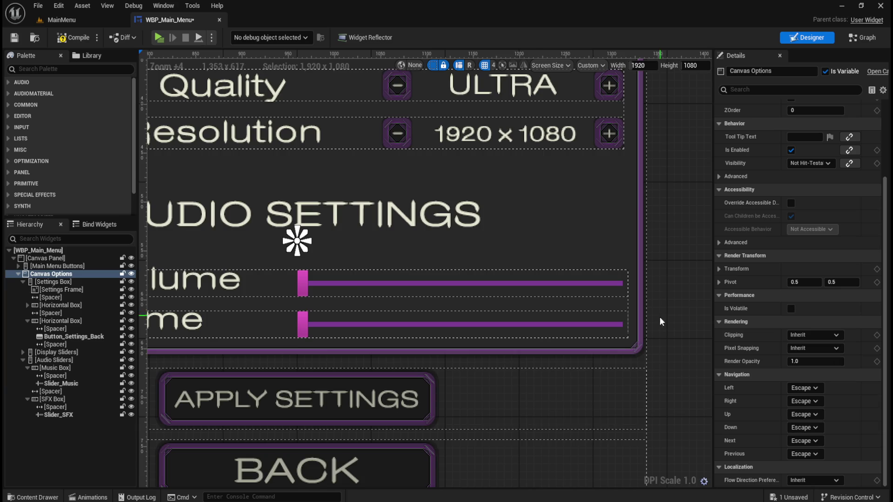
scroll(418, 259, down, 2)
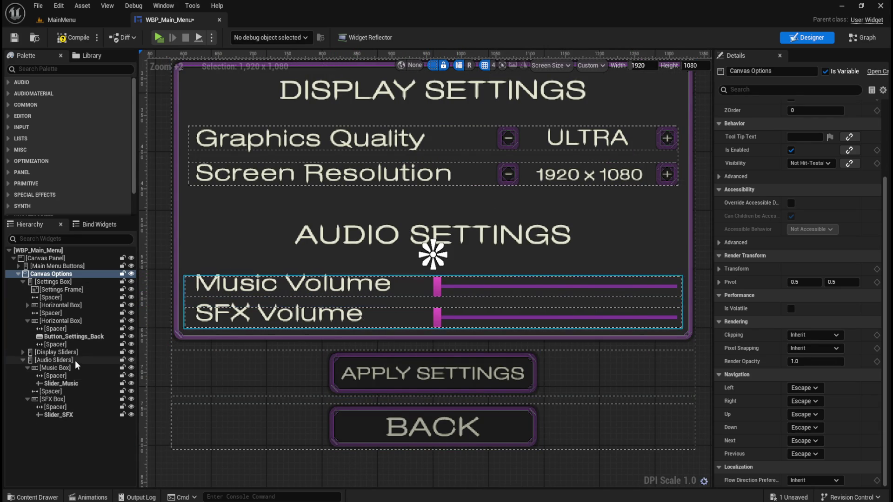
click(51, 360)
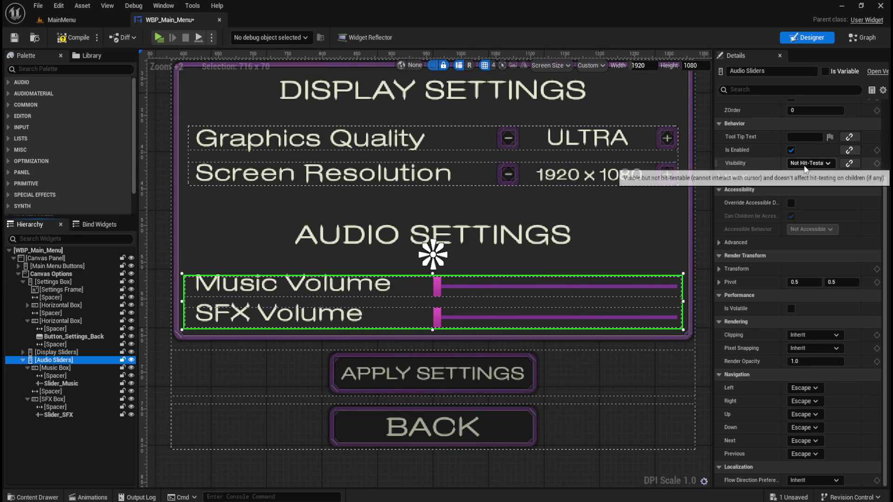
scroll(837, 186, up, 5)
drag(838, 185, 851, 185)
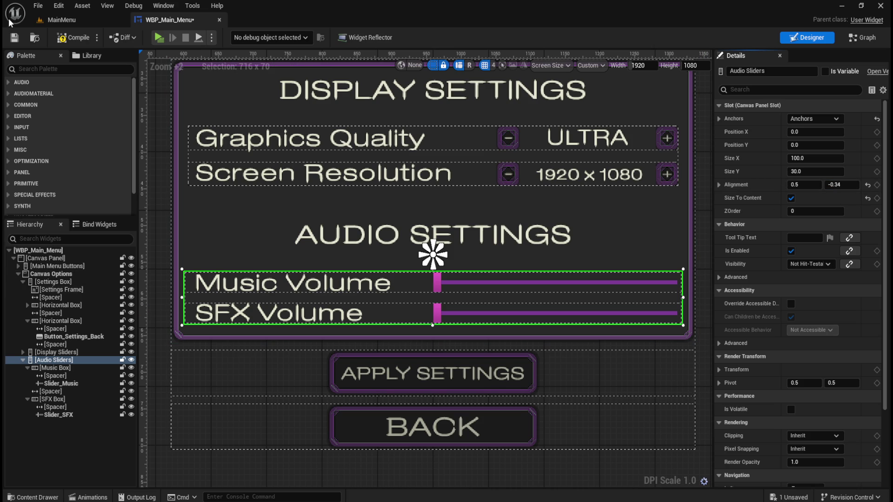
click(69, 39)
Step: In the preview, sweep music volume from minimum to maximum and apply ULTRA graphics quality
click(158, 37)
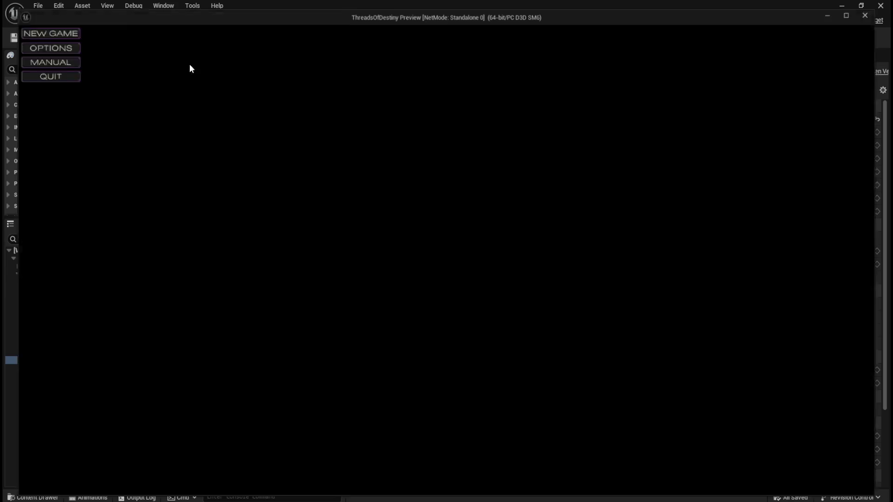
click(119, 75)
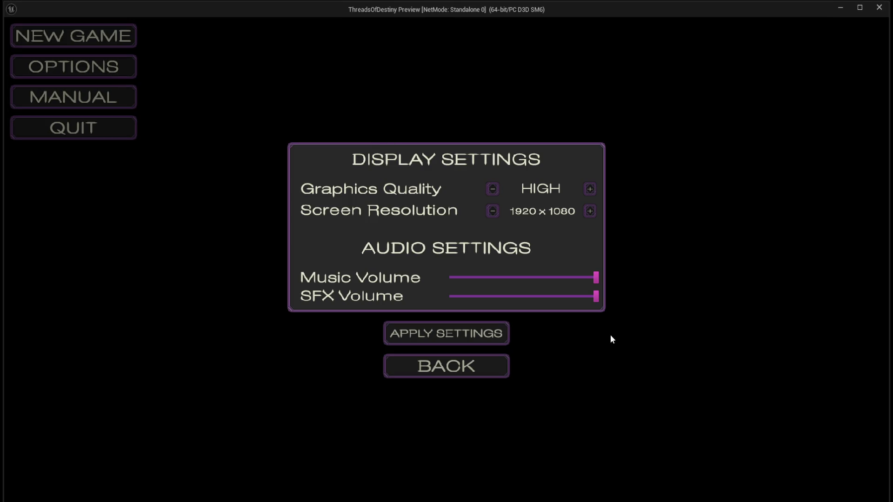
mouse_move(595, 279)
mouse_down()
mouse_move(419, 284)
mouse_move(623, 276)
mouse_move(452, 278)
mouse_up()
mouse_move(604, 279)
mouse_down()
mouse_move(449, 296)
mouse_move(739, 297)
mouse_up()
click(590, 189)
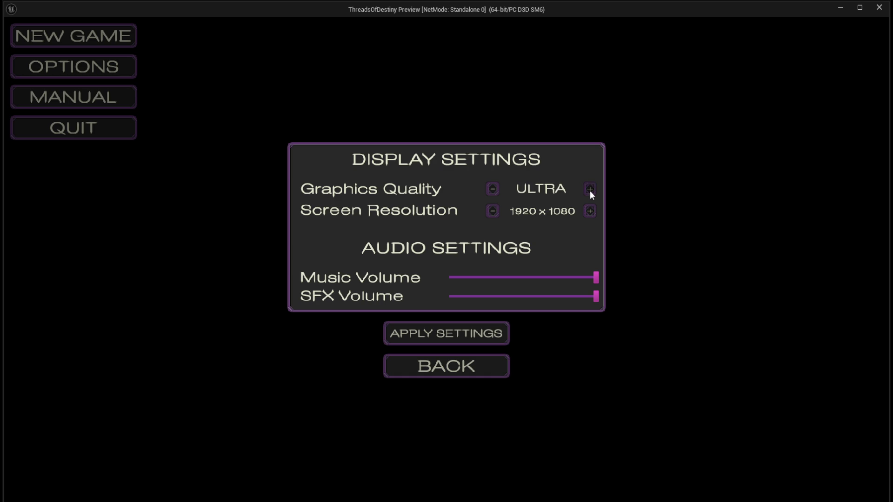
click(473, 334)
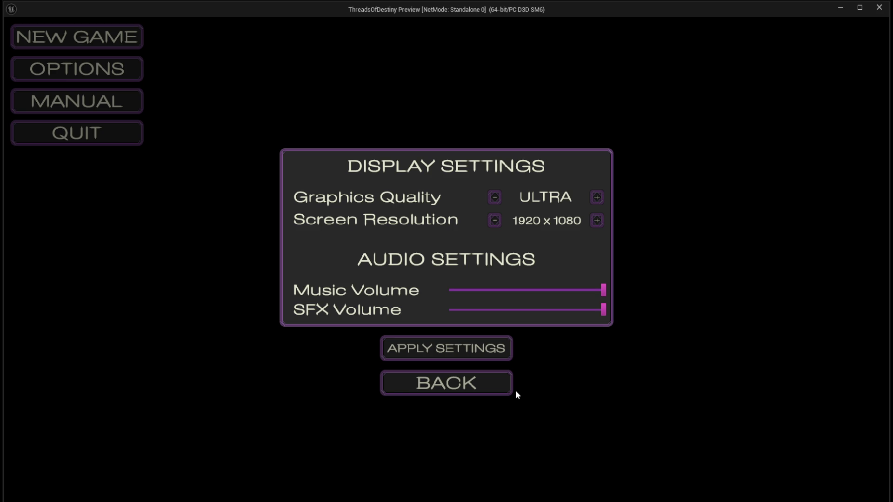
Step: Close and reopen the options panel a few times, ending on the main menu
click(474, 383)
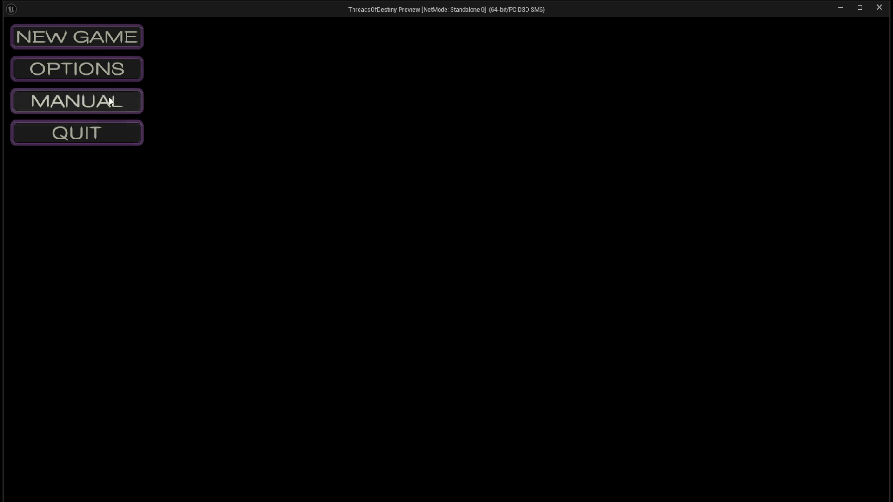
click(117, 75)
click(471, 382)
click(109, 70)
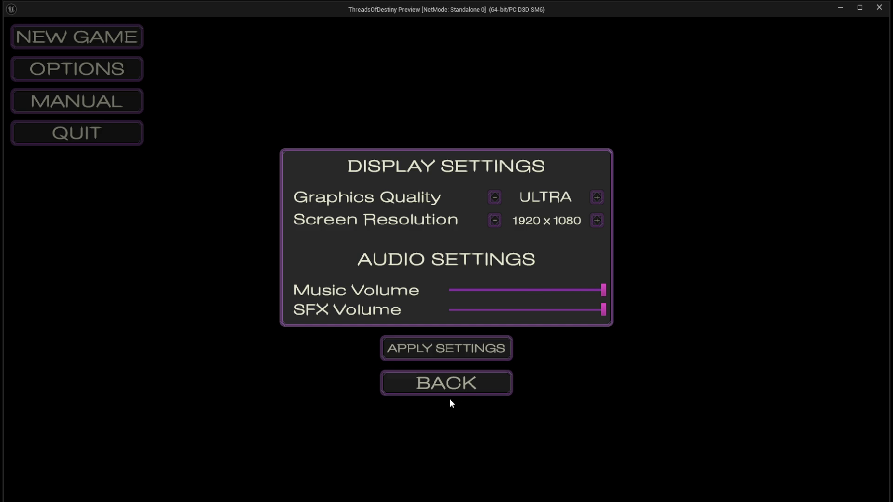
click(456, 385)
Step: Close the standalone game preview, save WBP_Main_Menu, and zoom the designer out
click(94, 132)
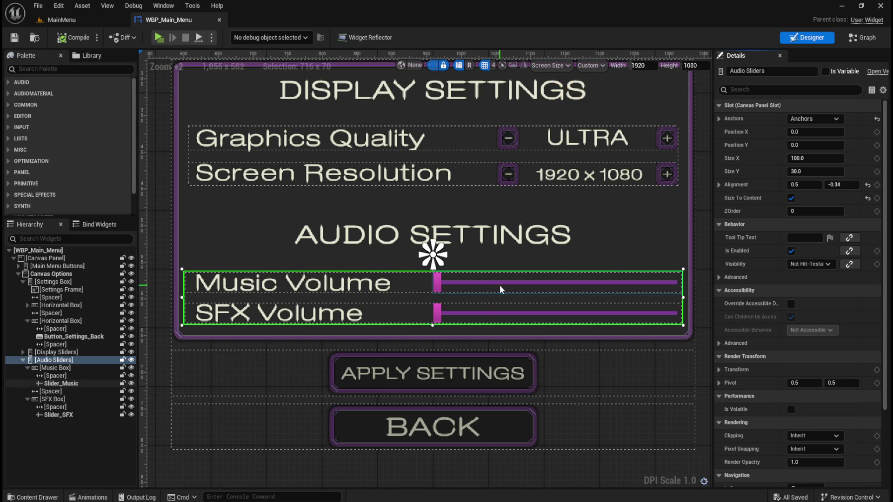
click(14, 37)
scroll(536, 331, down, 4)
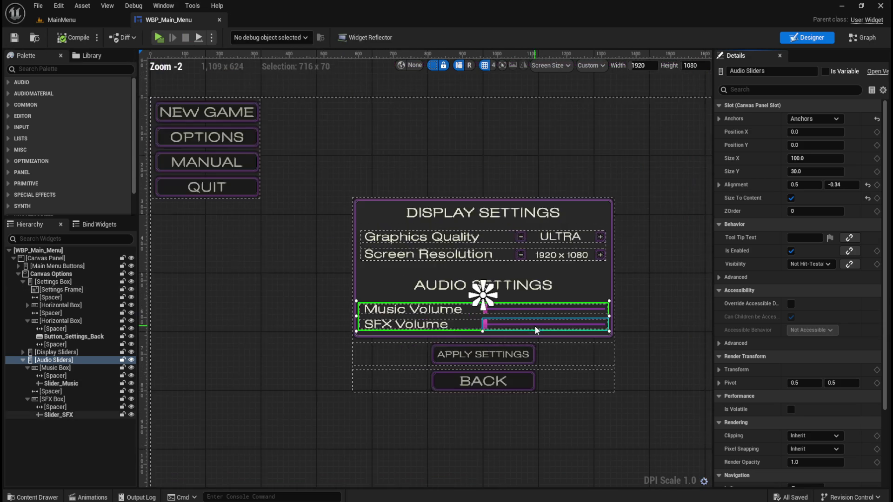
scroll(537, 330, down, 5)
scroll(411, 251, up, 4)
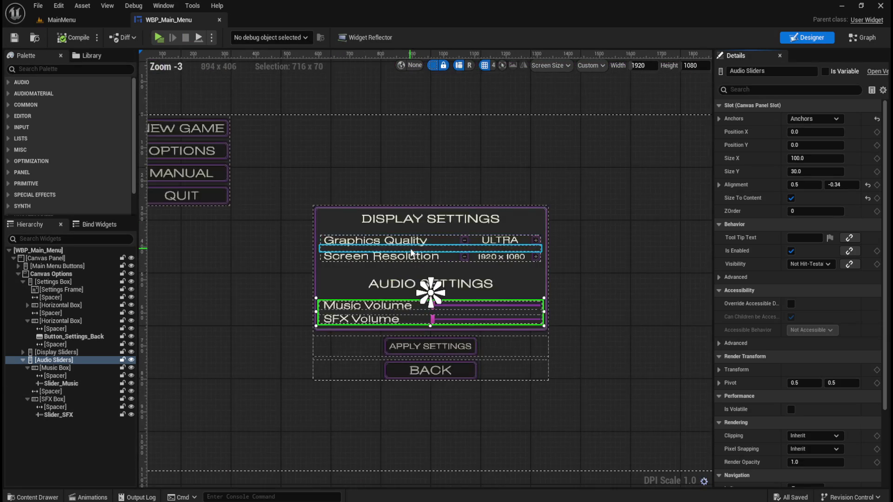
scroll(411, 249, down, 1)
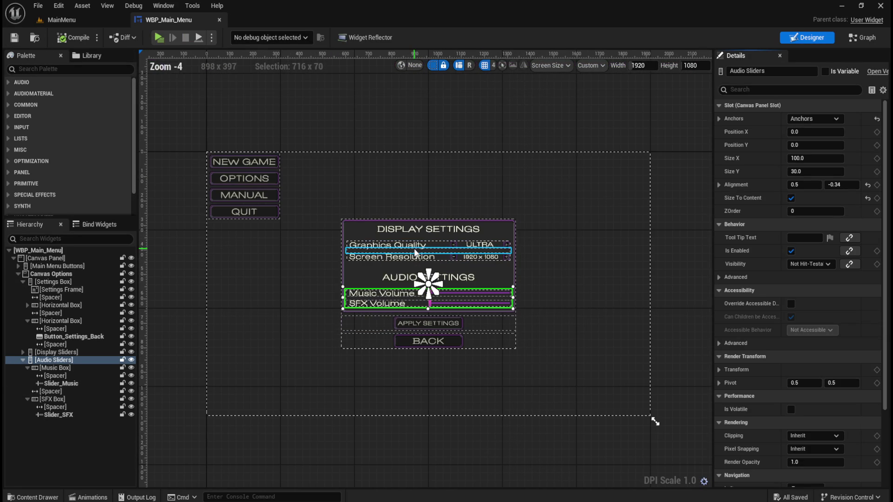
Step: Collapse the Audio Sliders, back-button Horizontal Box and Settings Box entries in the Hierarchy
click(23, 359)
click(27, 322)
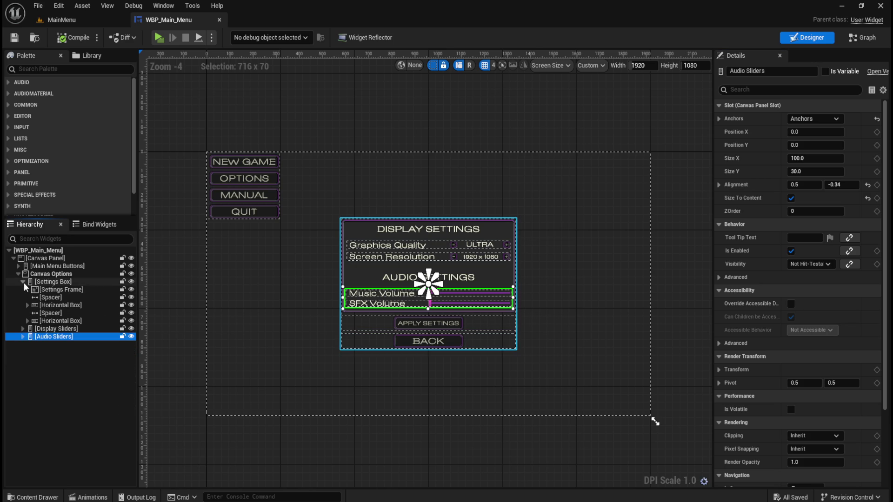
click(24, 283)
click(24, 312)
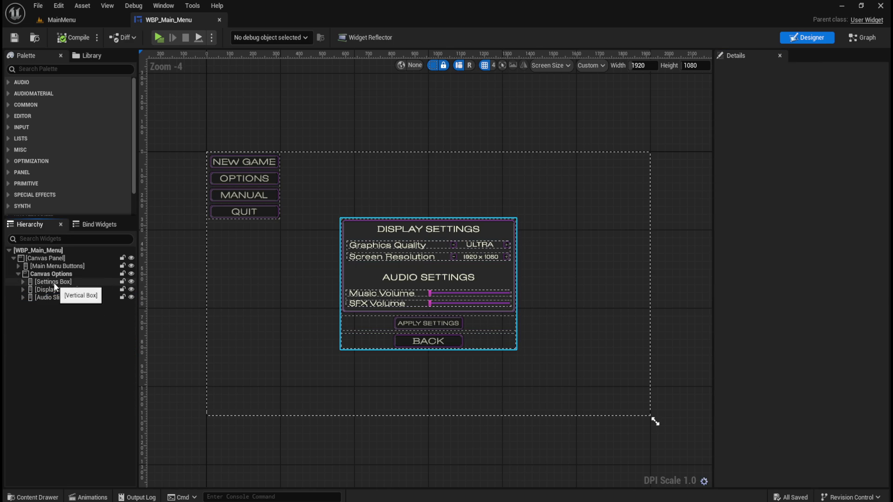